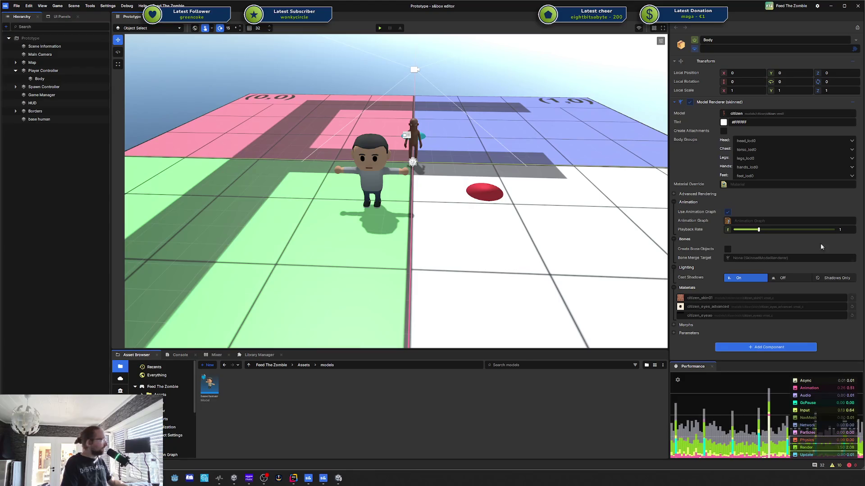
Delete the base human object from the Prototype scene and save the scene
left_click_drag(446, 200, 458, 183)
left_click_drag(413, 162, 417, 166)
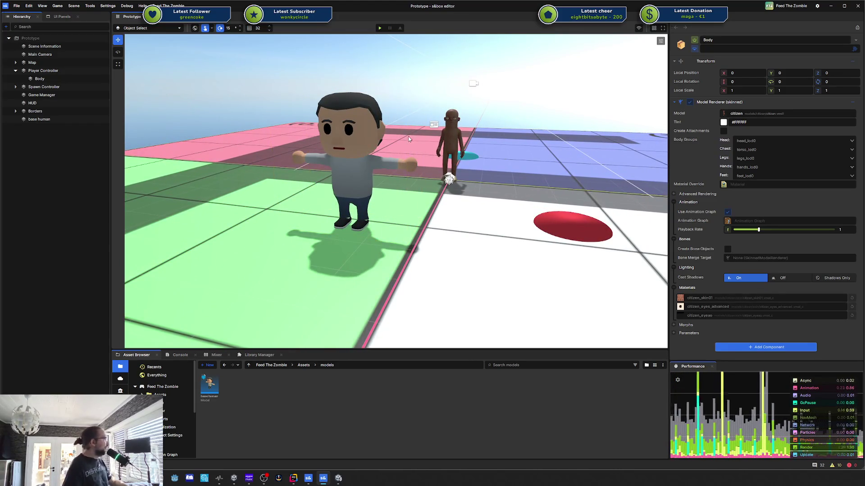
mouse_move(402, 157)
left_mouse_down()
mouse_move(465, 134)
mouse_move(230, 165)
left_mouse_up()
left_click(31, 119)
key("Delete")
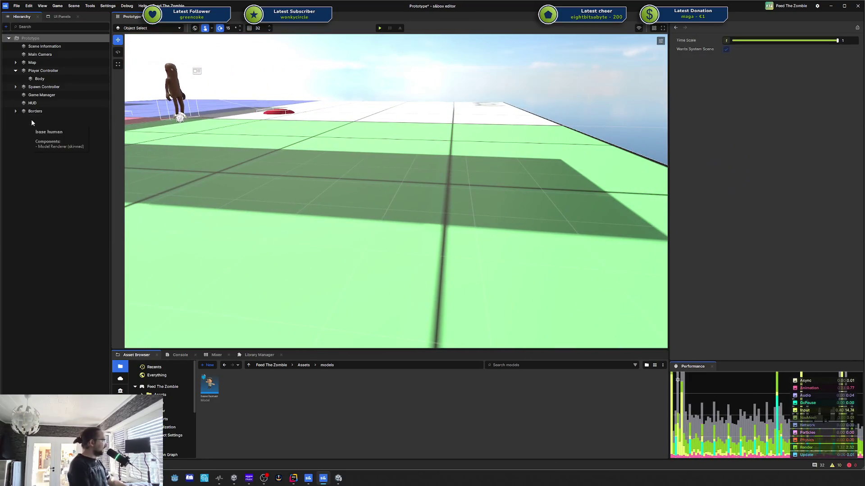
key("ctrl+s")
Start playing the Feed The Zombie prototype in the editor
left_click_drag(324, 127, 309, 141)
left_click(379, 29)
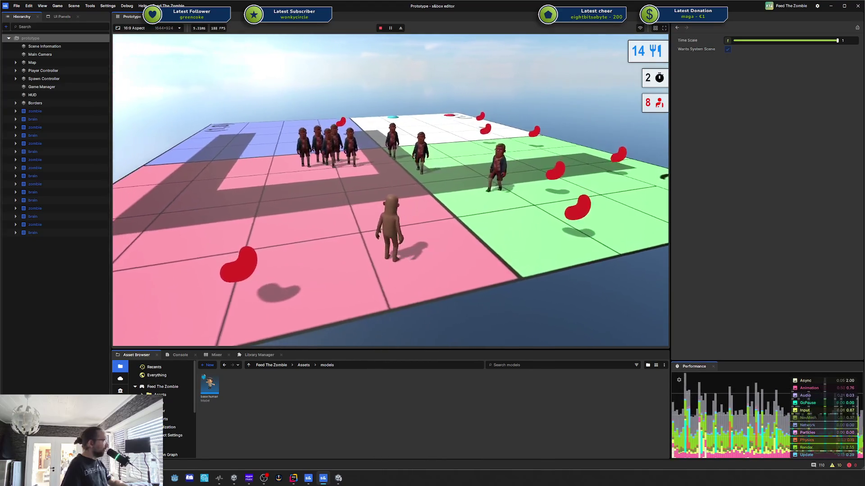
key("super")
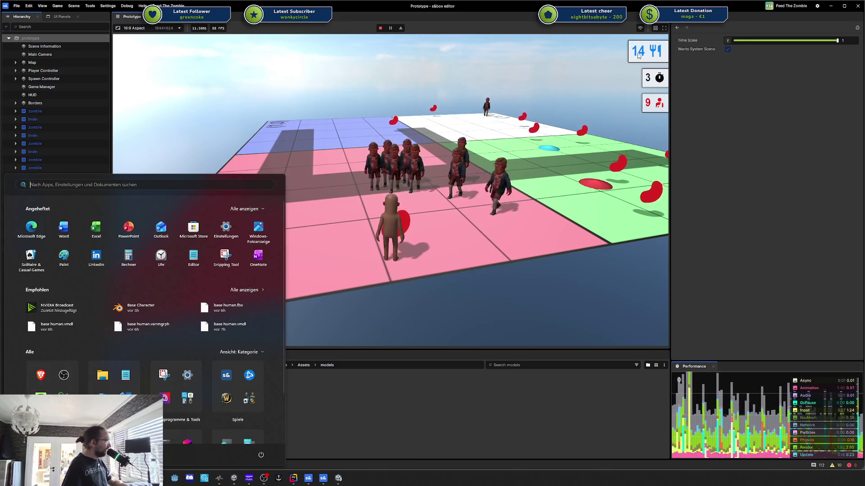
Run the player character forward, then pause the game and choose Leave
key("super")
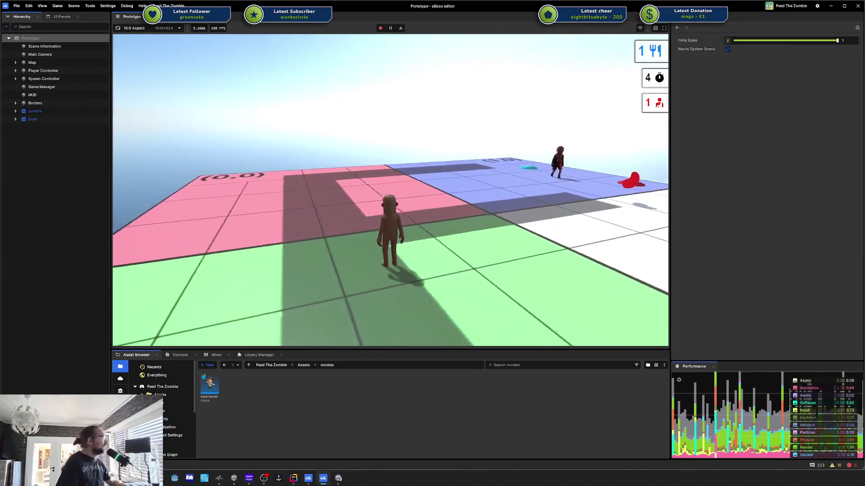
key("w")
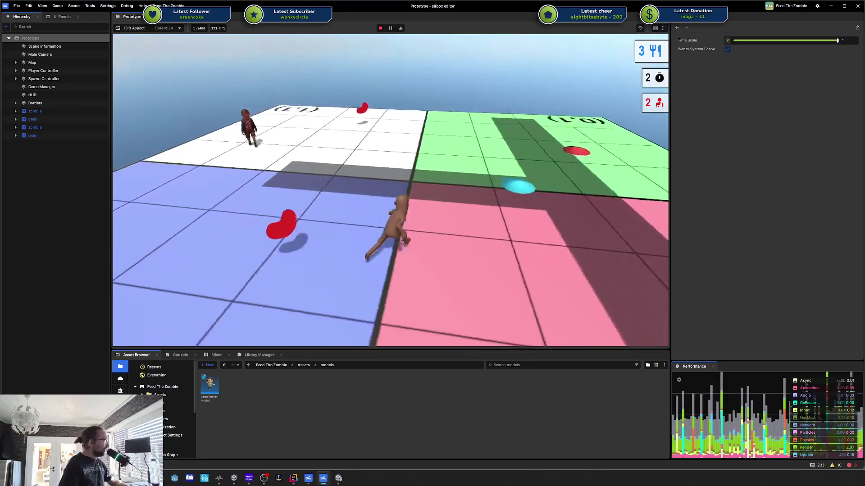
key("Escape")
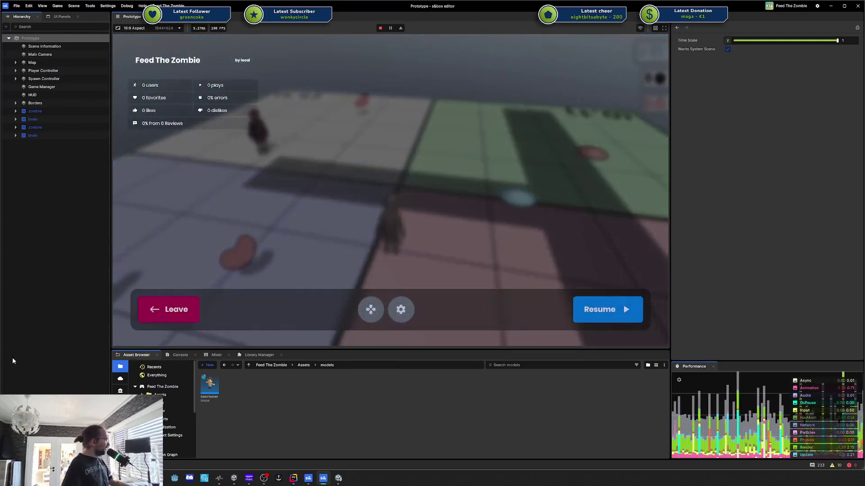
left_click(164, 317)
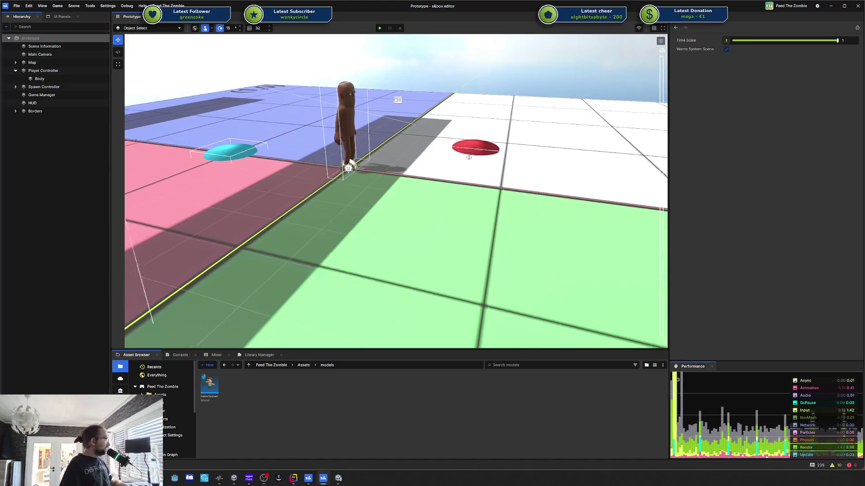
Turn the viewport to reframe the character between the cyan and red pads
mouse_move(452, 187)
left_mouse_down()
mouse_move(477, 189)
mouse_move(460, 193)
left_mouse_up()
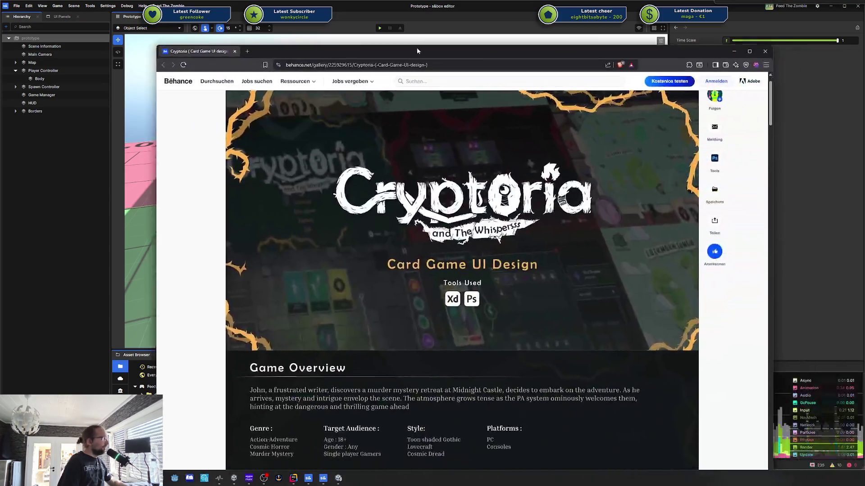
Position the Behance window and scroll the Cryptoria page past Style Guide and Icons to High-Fi Mockups
left_click_drag(417, 47, 358, 31)
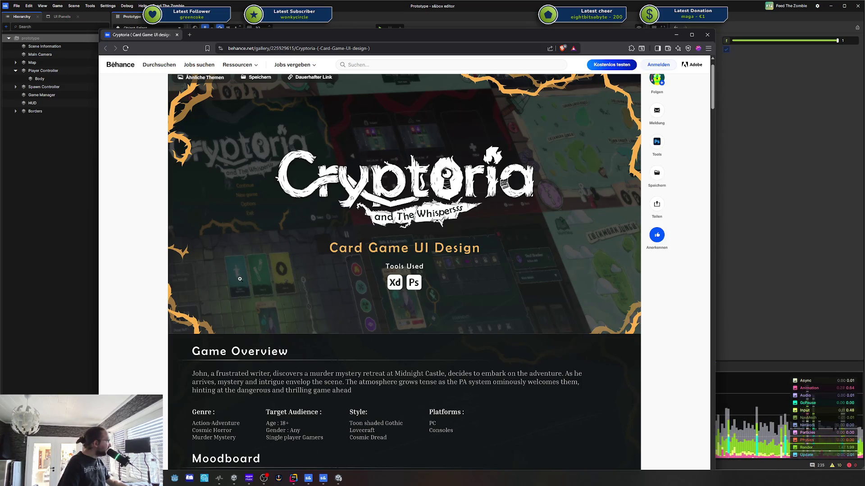
scroll(404, 295, "down", 5)
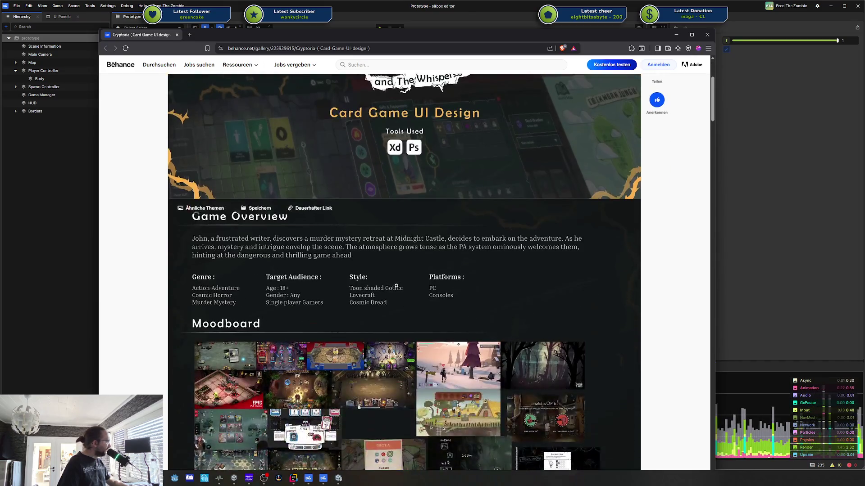
scroll(224, 185, "down", 2)
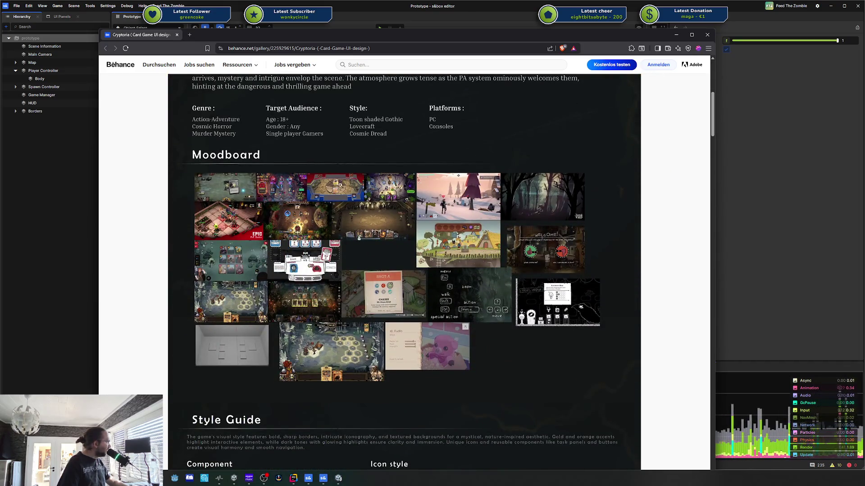
scroll(405, 205, "down", 5)
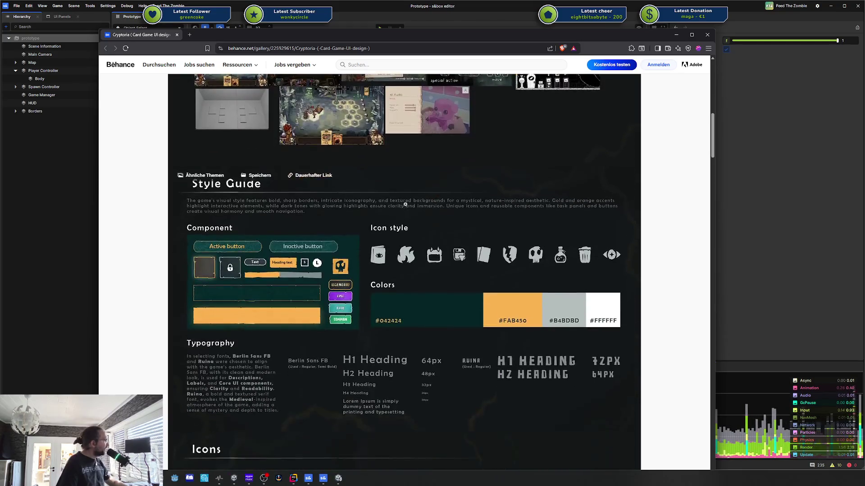
scroll(378, 267, "down", 3)
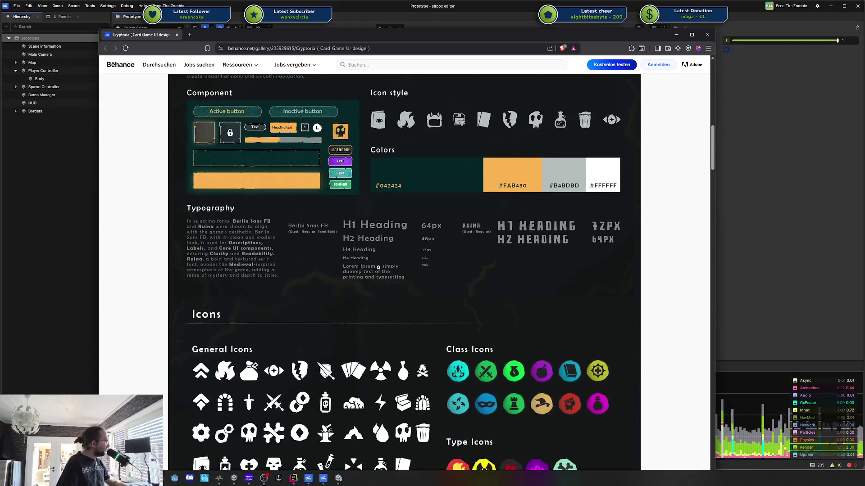
scroll(357, 265, "down", 1)
scroll(357, 265, "up", 3)
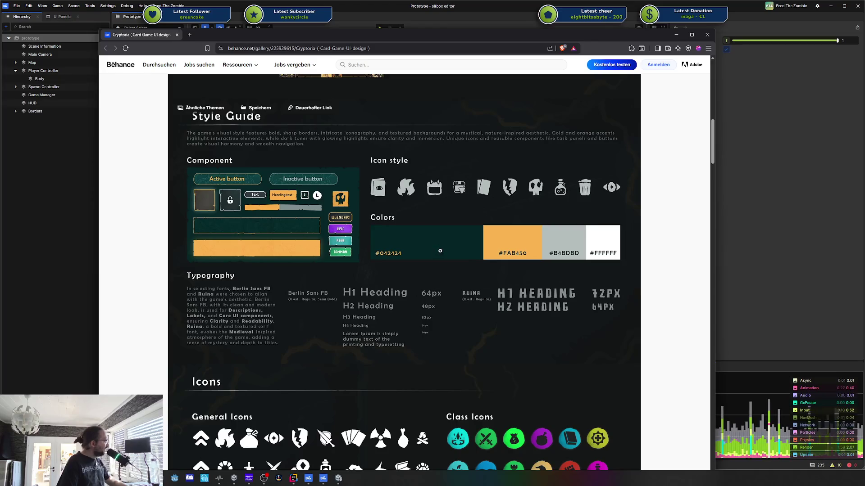
scroll(437, 271, "down", 2)
scroll(437, 271, "down", 4)
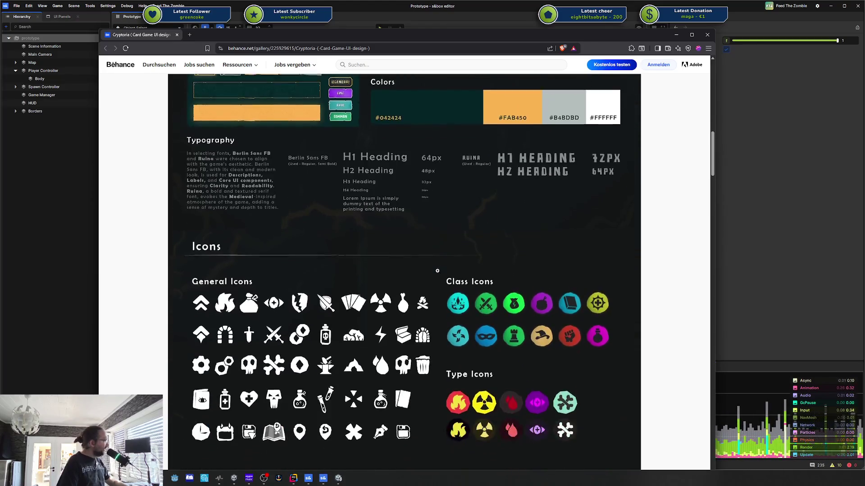
scroll(437, 271, "up", 3)
scroll(437, 272, "up", 3)
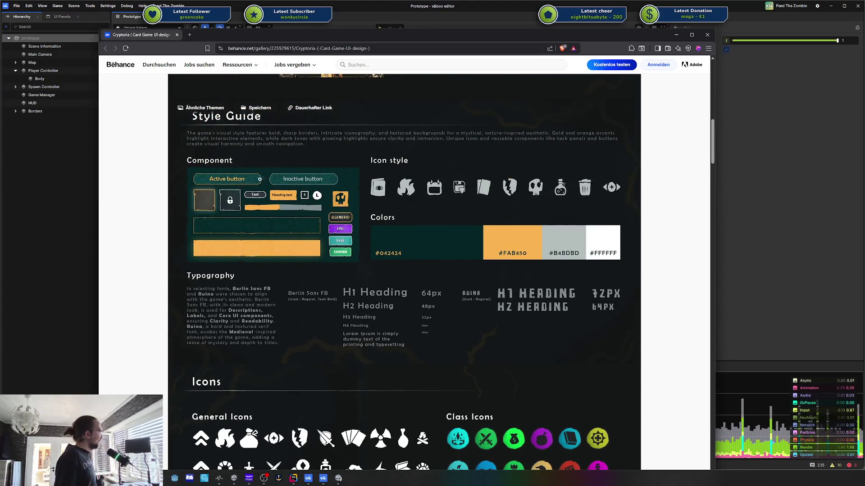
scroll(413, 180, "down", 2)
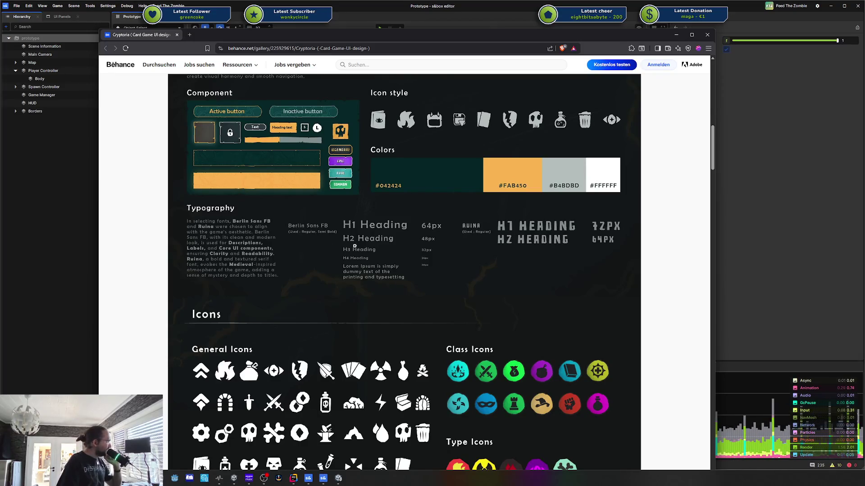
scroll(564, 241, "down", 5)
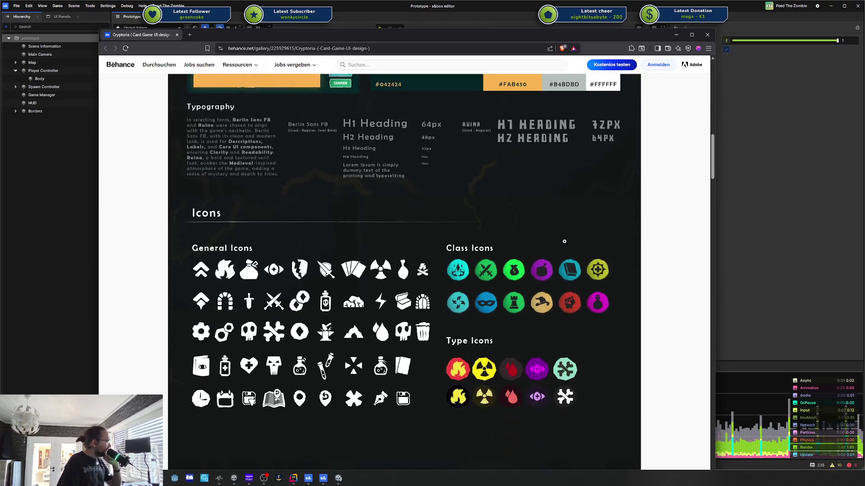
scroll(565, 241, "down", 8)
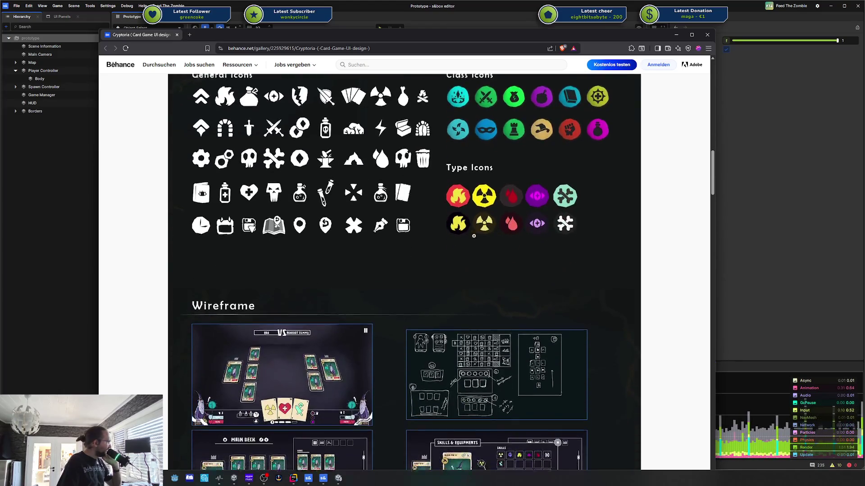
scroll(352, 241, "down", 9)
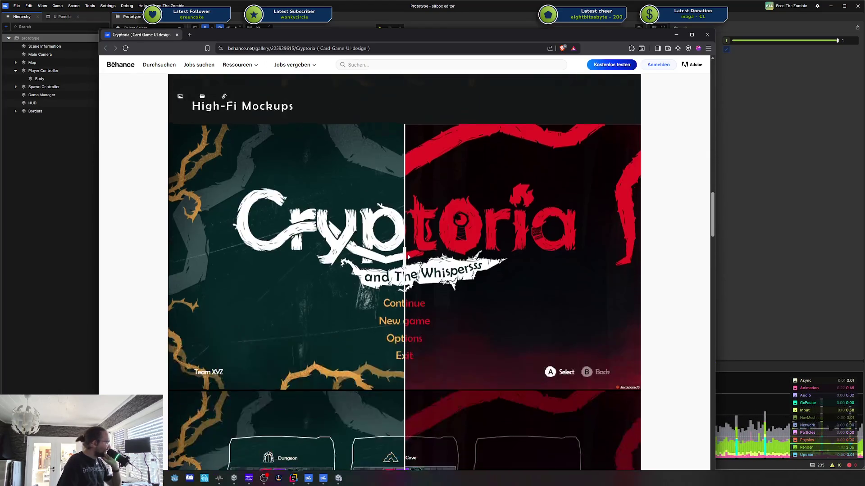
Drag both mockups' before/after comparison sliders to compare the two versions
scroll(355, 244, "down", 7)
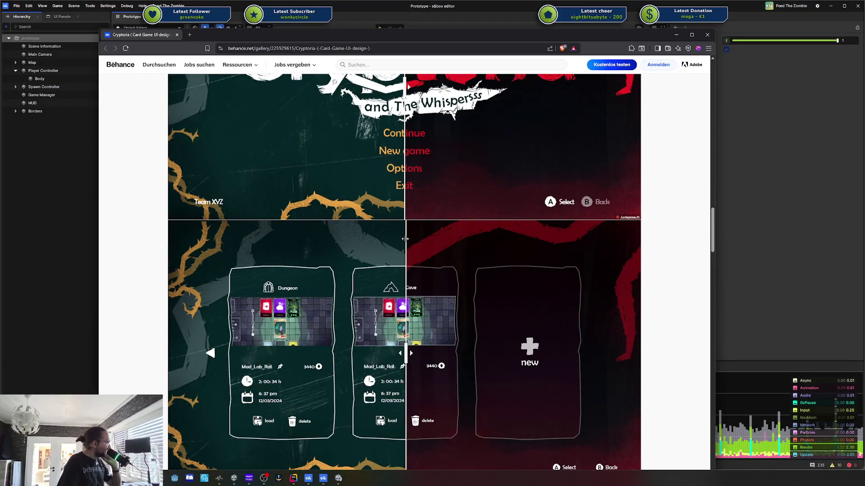
mouse_move(404, 239)
left_mouse_down()
mouse_move(300, 239)
mouse_move(377, 246)
mouse_move(548, 353)
mouse_move(340, 270)
left_mouse_up()
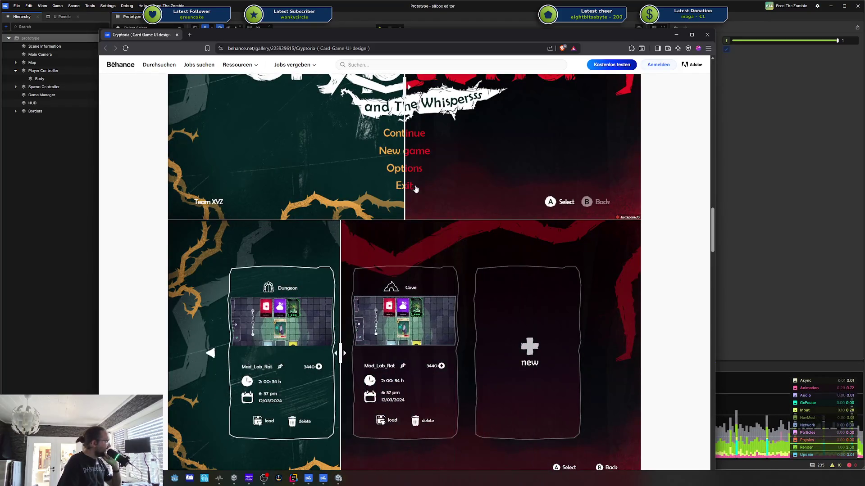
left_click(402, 185)
mouse_move(402, 185)
left_mouse_down()
mouse_move(311, 194)
mouse_move(543, 216)
mouse_move(455, 203)
mouse_move(406, 108)
left_mouse_up()
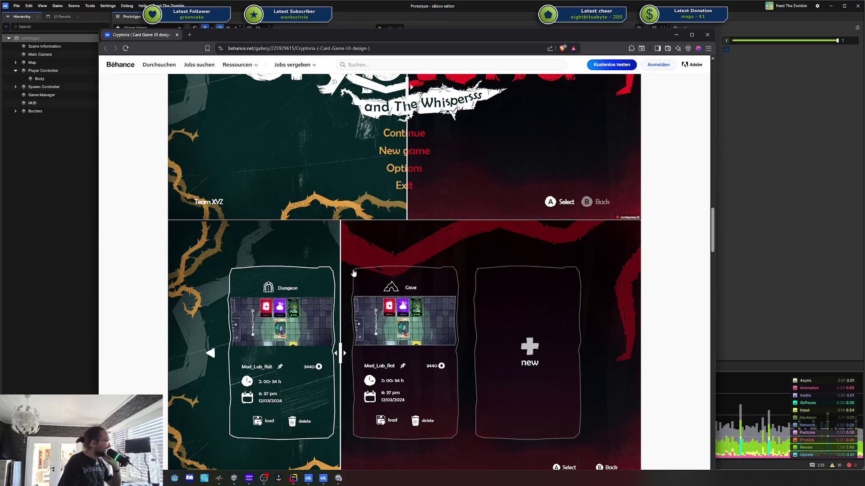
mouse_move(354, 273)
left_mouse_down()
mouse_move(399, 267)
mouse_move(357, 244)
mouse_move(315, 244)
mouse_move(535, 245)
mouse_move(420, 246)
left_mouse_up()
Scroll through the rest of the Cryptoria card game showcase
scroll(399, 266, "down", 7)
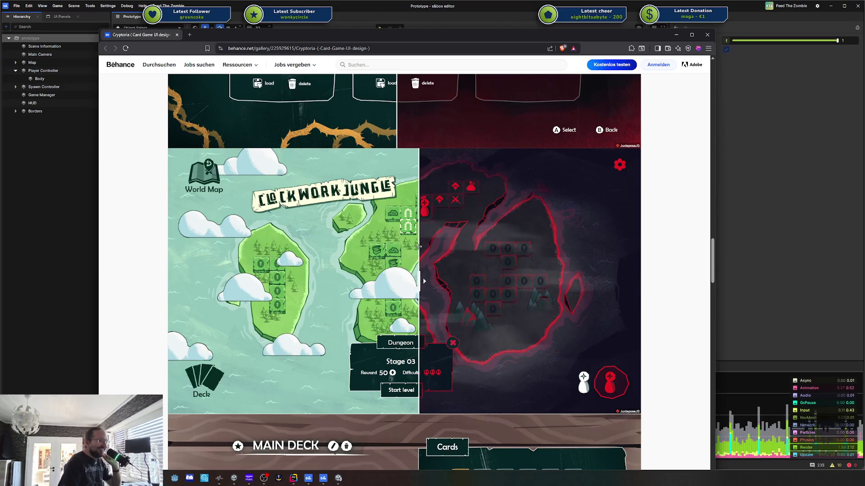
scroll(420, 246, "down", 3)
scroll(420, 247, "down", 4)
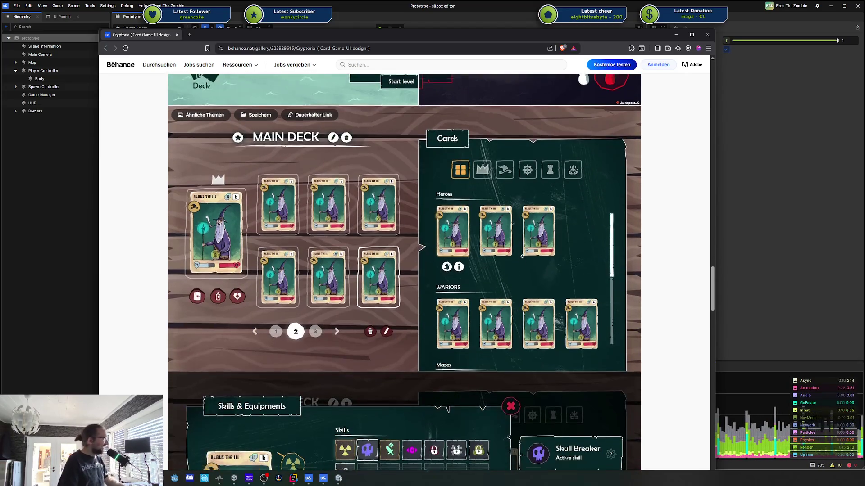
scroll(420, 247, "down", 5)
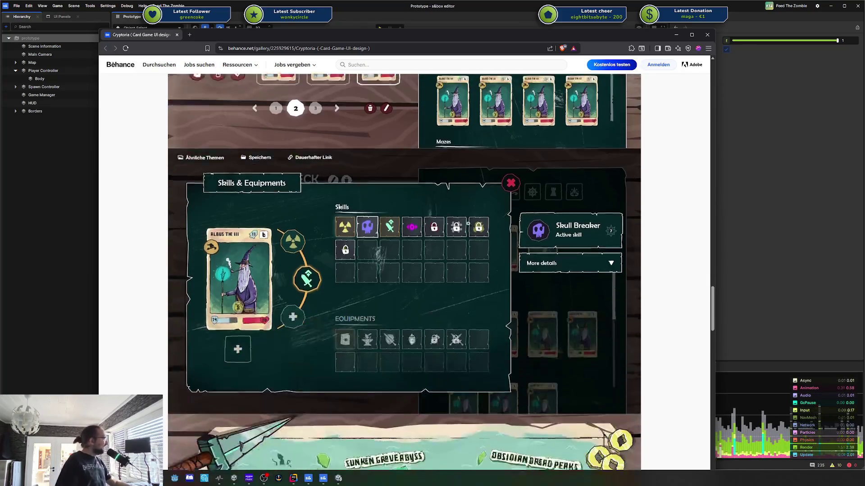
scroll(456, 220, "down", 15)
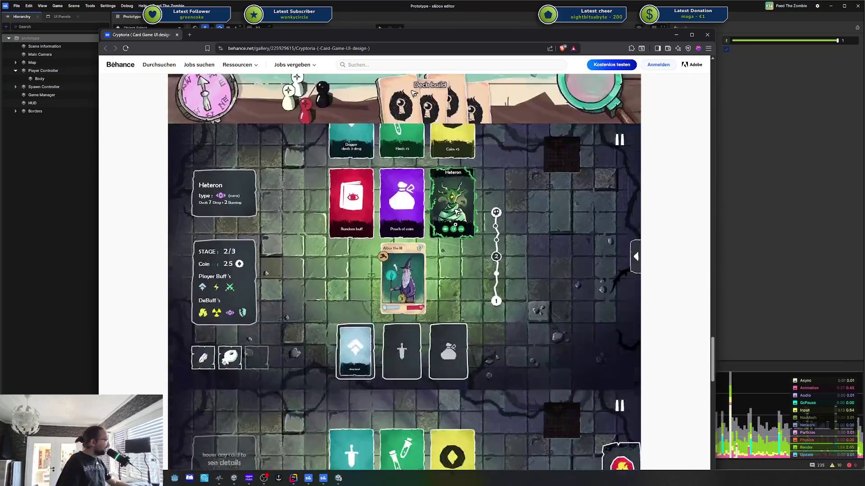
scroll(457, 217, "down", 15)
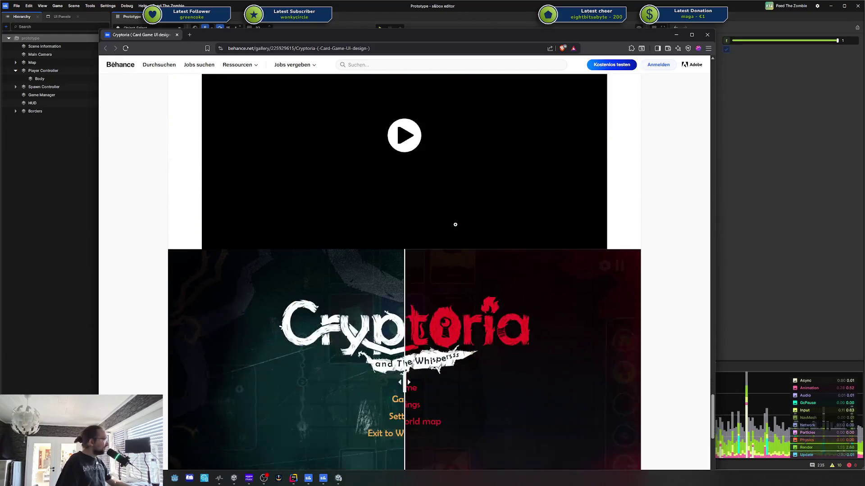
scroll(457, 229, "down", 3)
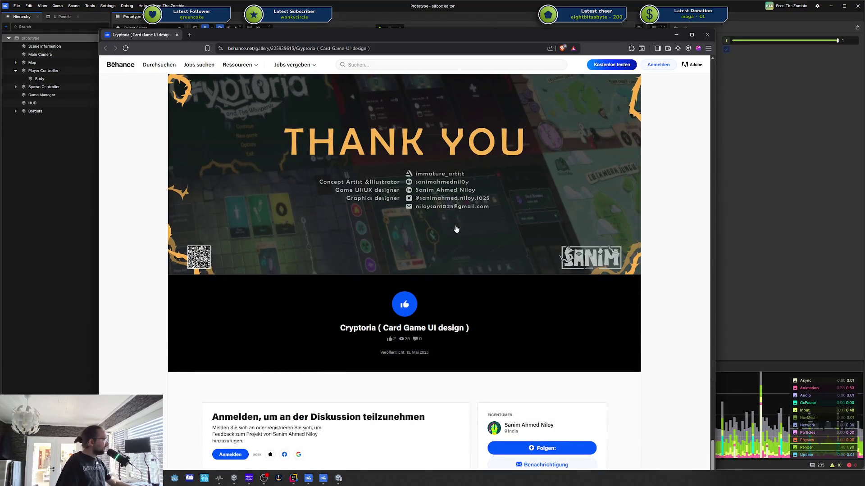
scroll(456, 229, "up", 4)
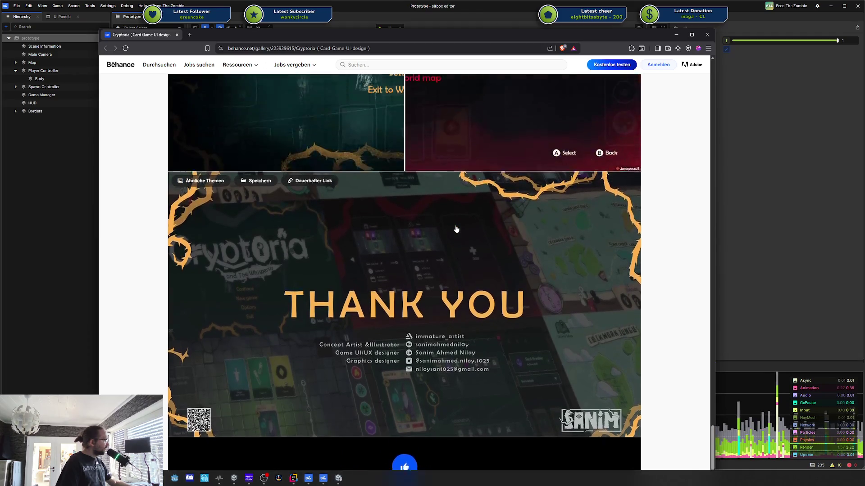
scroll(456, 229, "up", 15)
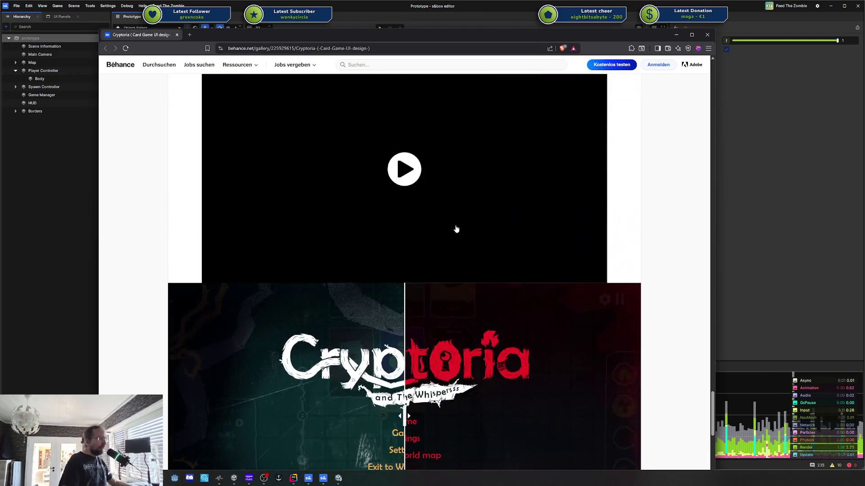
scroll(456, 225, "up", 20)
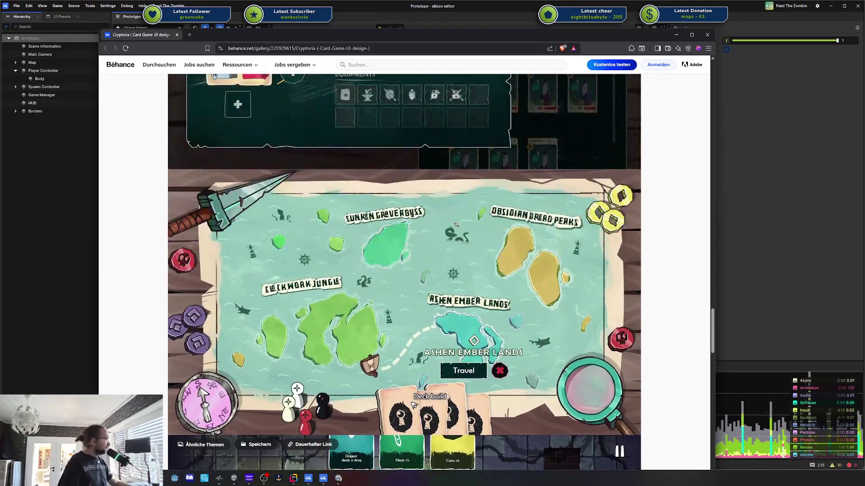
scroll(460, 226, "up", 20)
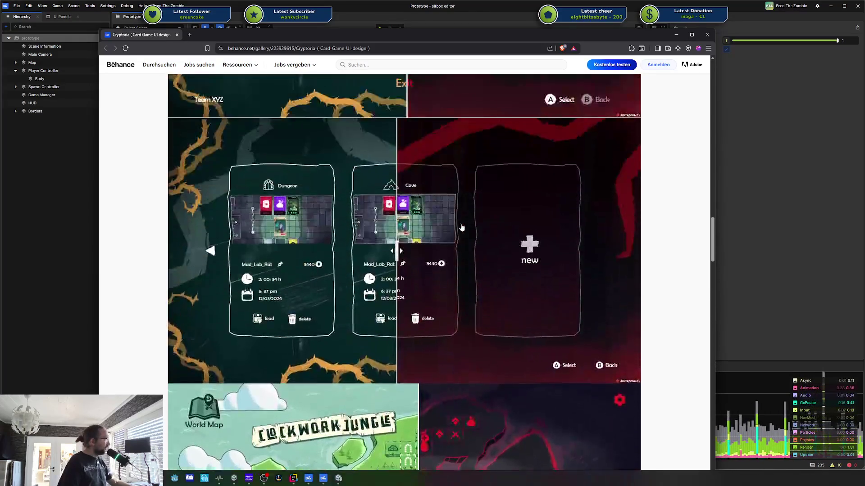
scroll(461, 226, "up", 10)
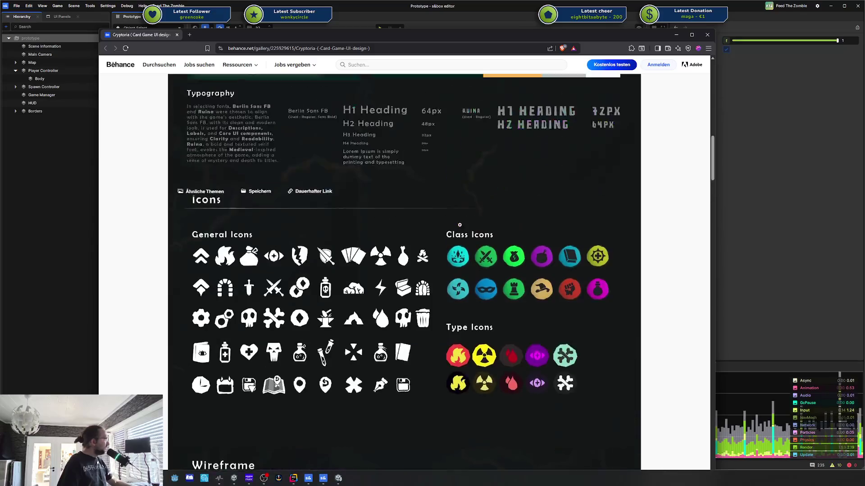
scroll(460, 225, "up", 5)
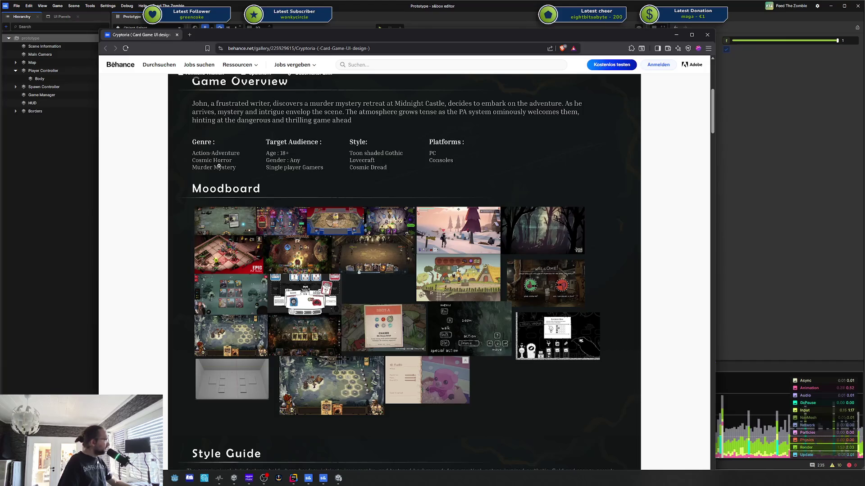
scroll(438, 202, "down", 9)
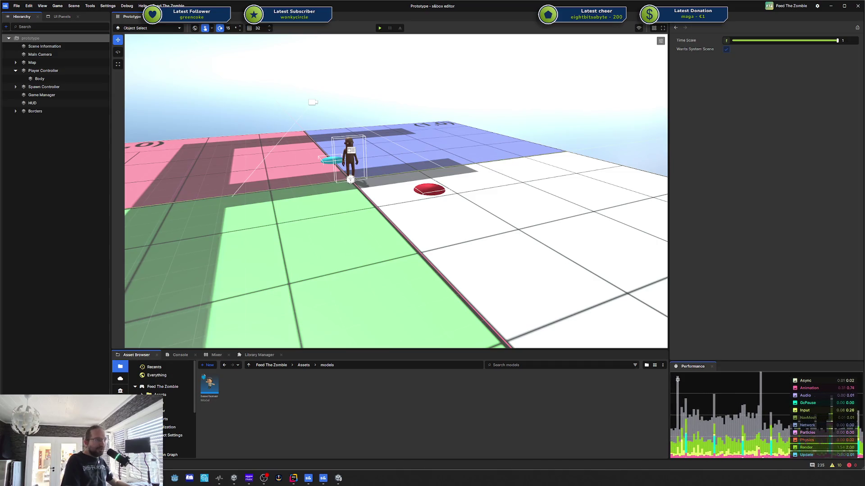
Select the Plane floor object under Map in the Hierarchy
right_click(452, 181)
key("Escape")
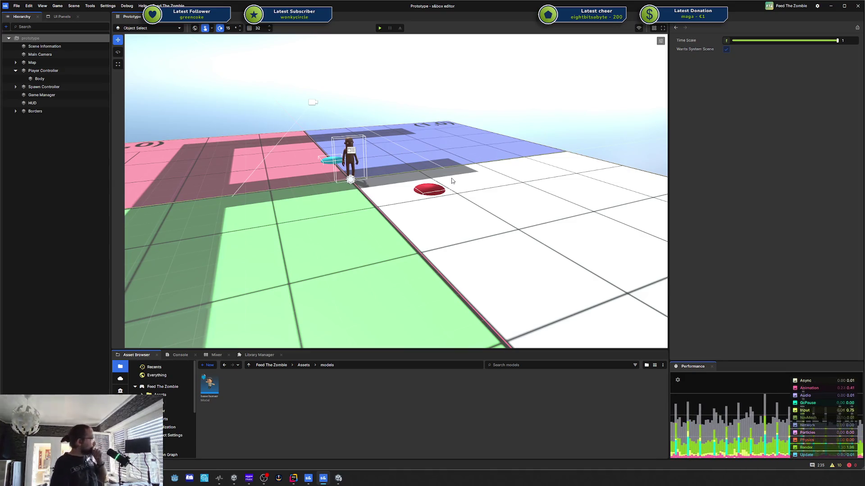
left_click(456, 220)
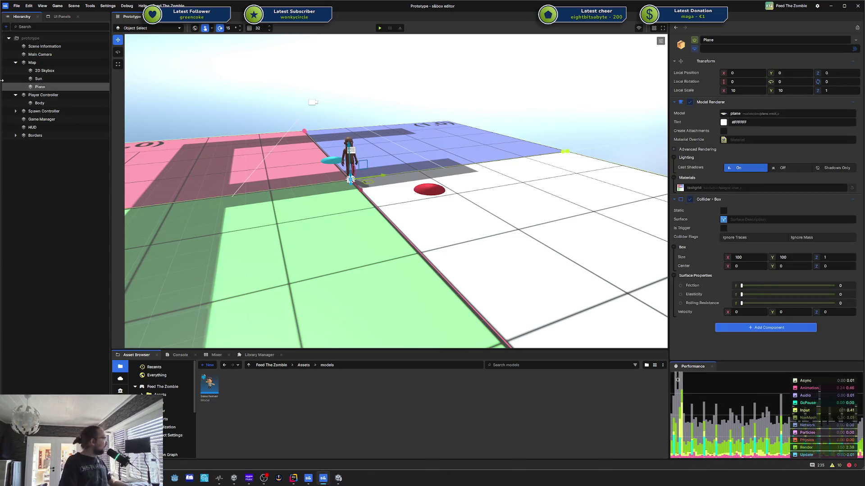
Change the Plane's Local Scale X and Y from 10 to 5
scroll(496, 191, "down", 3)
scroll(495, 191, "down", 3)
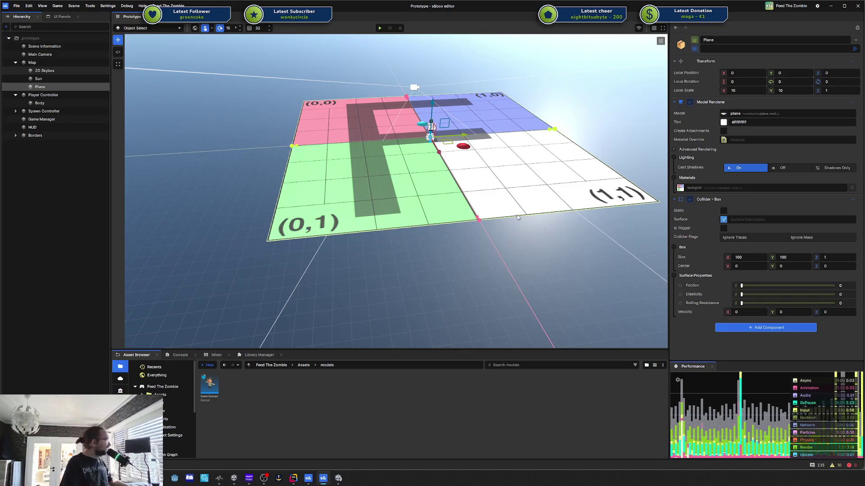
mouse_move(518, 218)
left_mouse_down()
mouse_move(494, 182)
mouse_move(468, 218)
mouse_move(513, 218)
mouse_move(514, 226)
mouse_move(467, 212)
left_mouse_up()
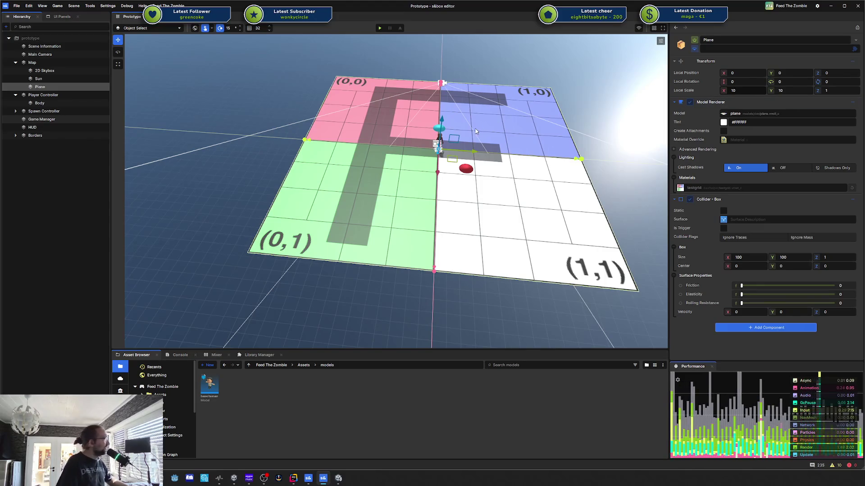
left_click(772, 90)
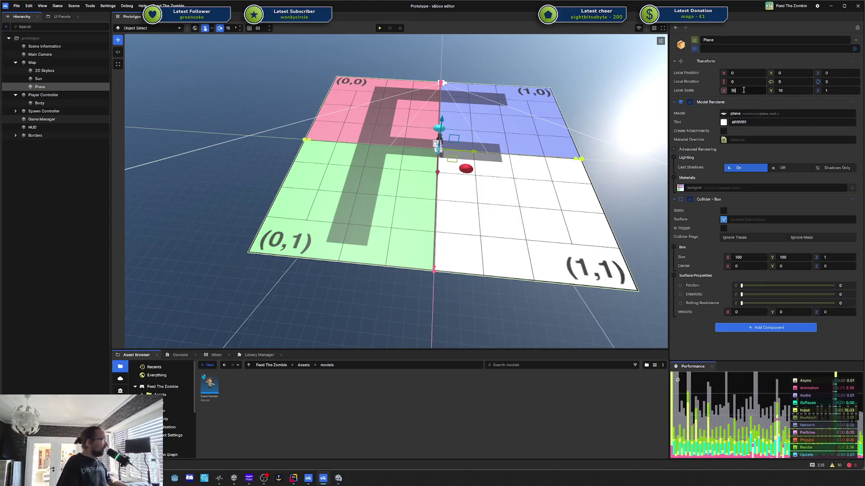
type("5")
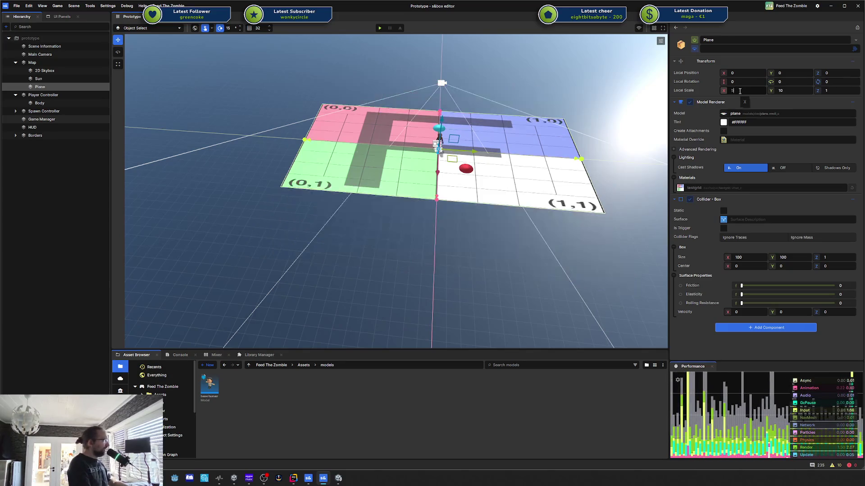
key("Tab")
type("5")
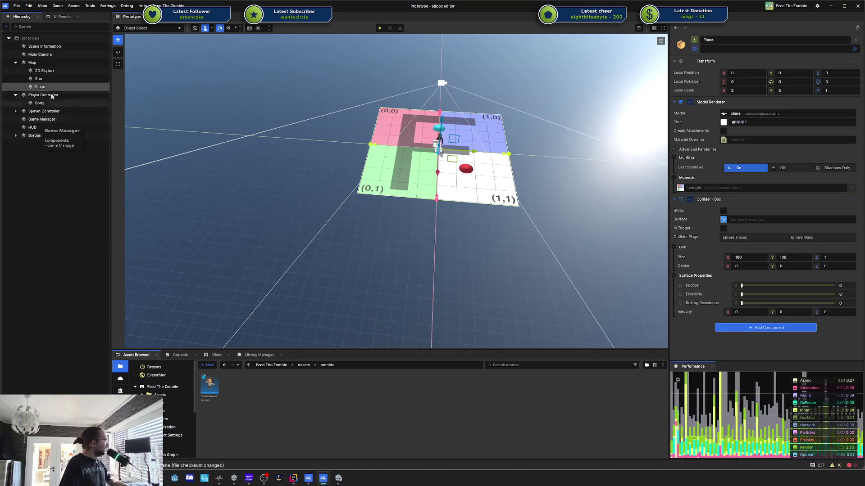
left_click(160, 28)
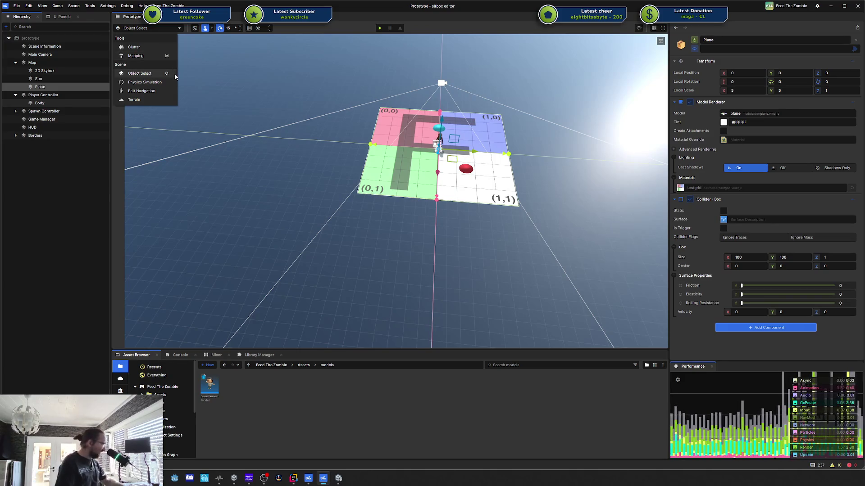
Switch the viewport mode from Object Select to Edit Navigation
left_click(285, 141)
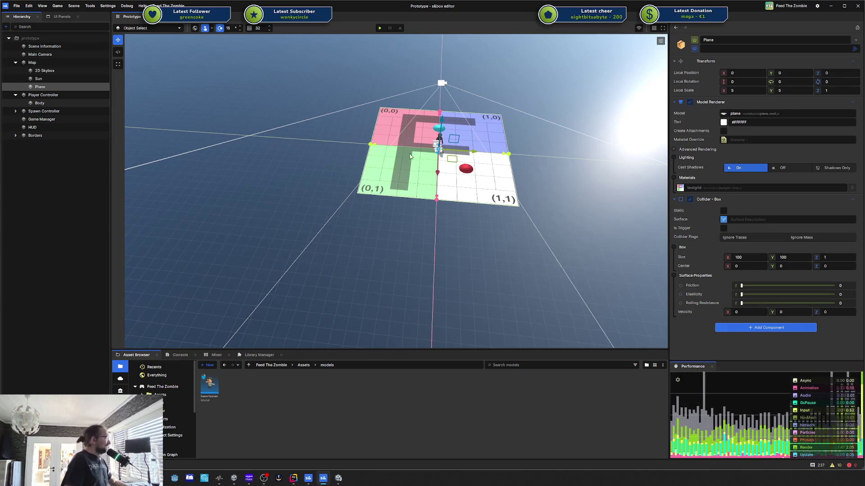
left_click(153, 27)
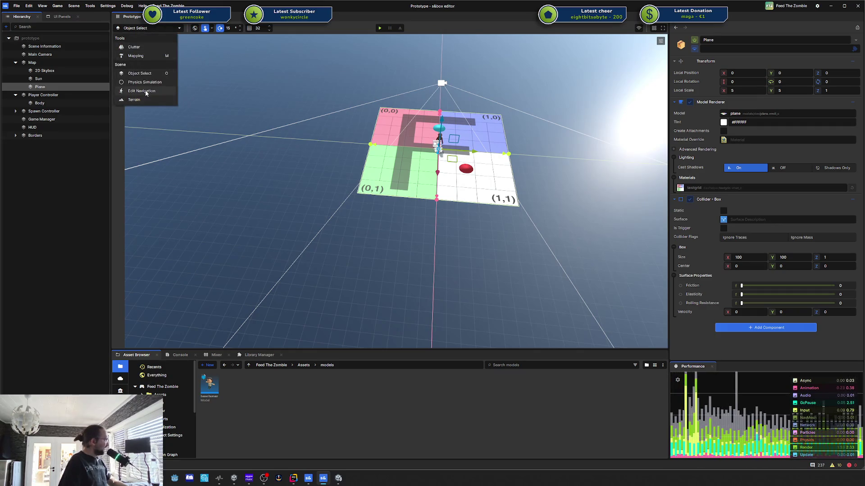
left_click(141, 91)
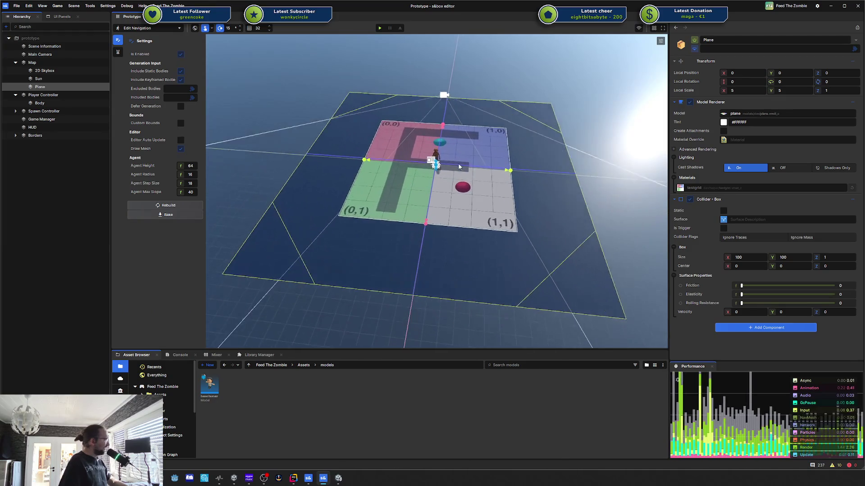
Inspect the navmesh up close, then switch back to Object Select mode
left_click_drag(459, 167, 427, 176)
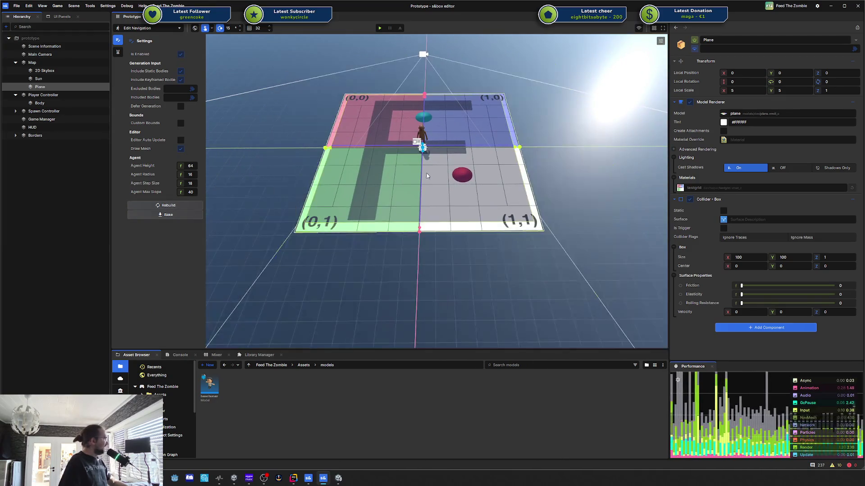
scroll(402, 181, "up", 3)
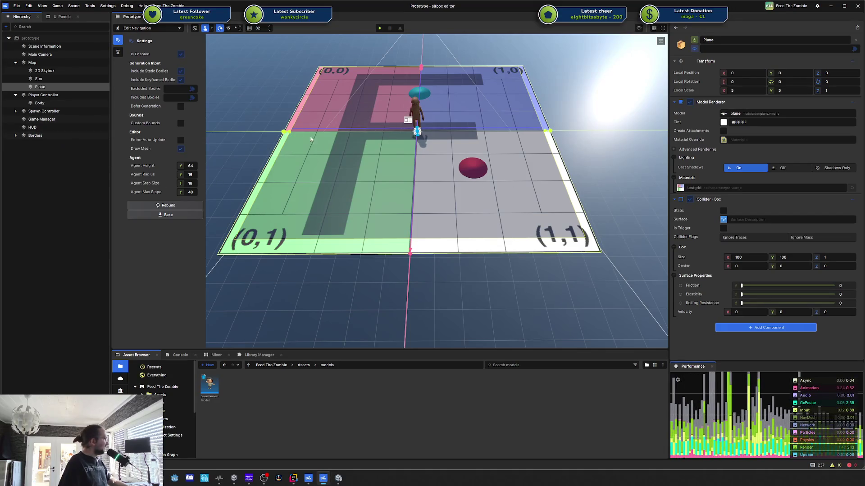
mouse_move(324, 193)
left_mouse_down()
mouse_move(358, 208)
mouse_move(376, 191)
mouse_move(356, 179)
left_mouse_up()
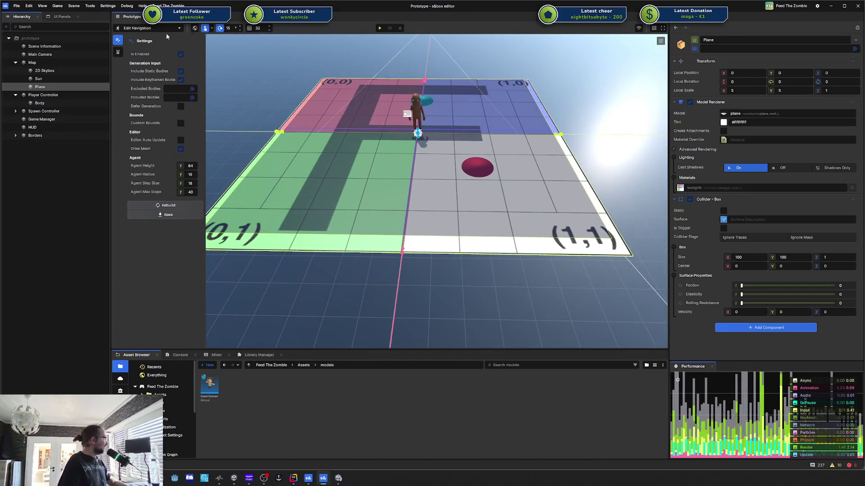
left_click(141, 28)
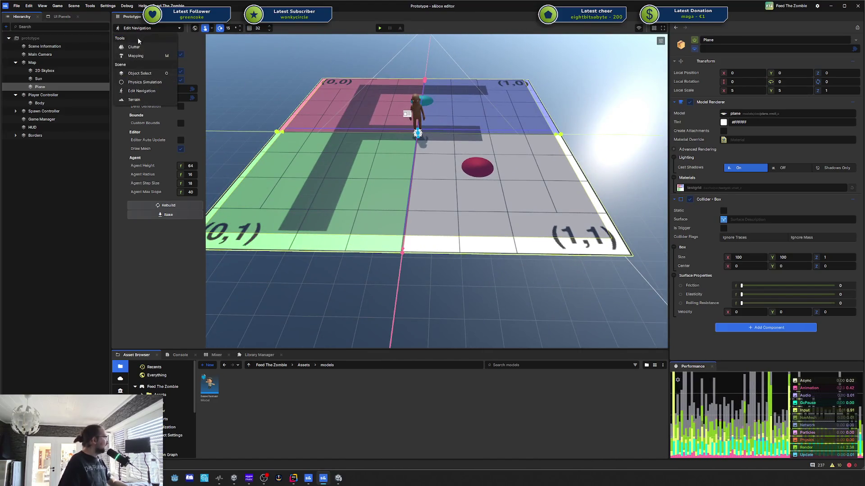
left_click(144, 78)
Play-test the scene briefly, then pause and leave back to the editor
left_click(380, 28)
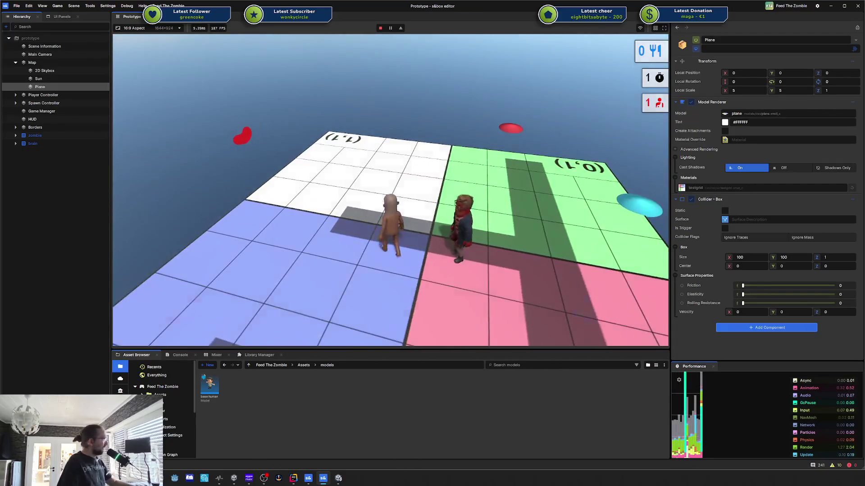
key("Escape")
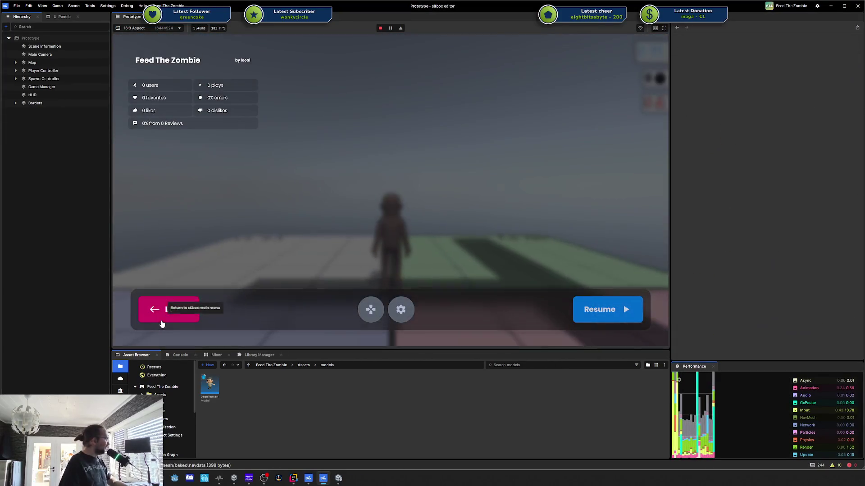
left_click(163, 317)
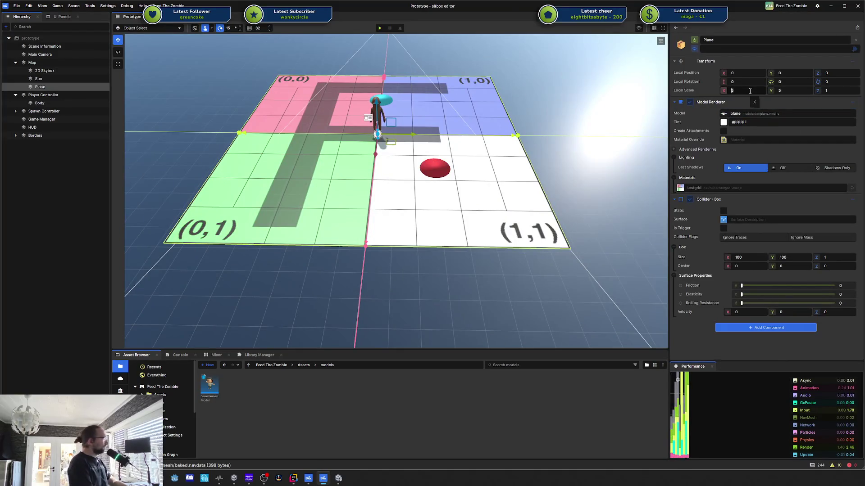
Switch to Edit Navigation and rebuild the navmesh across the floor plane
scroll(750, 91, "up", 2)
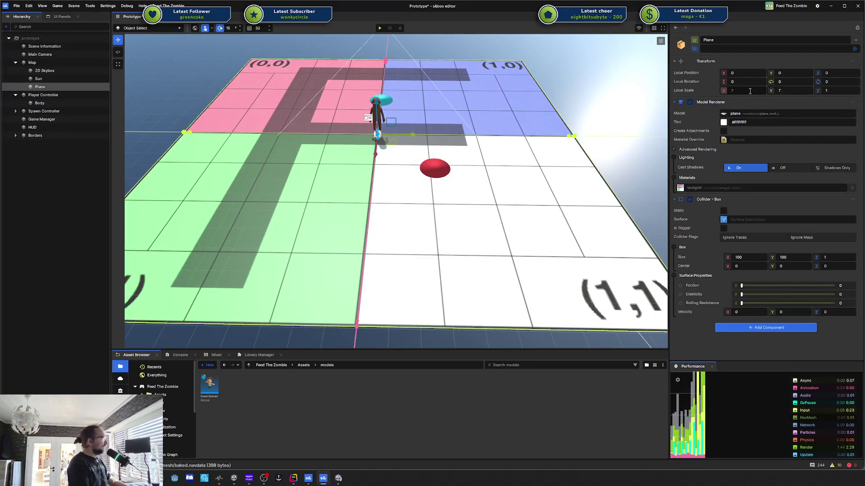
left_click(140, 29)
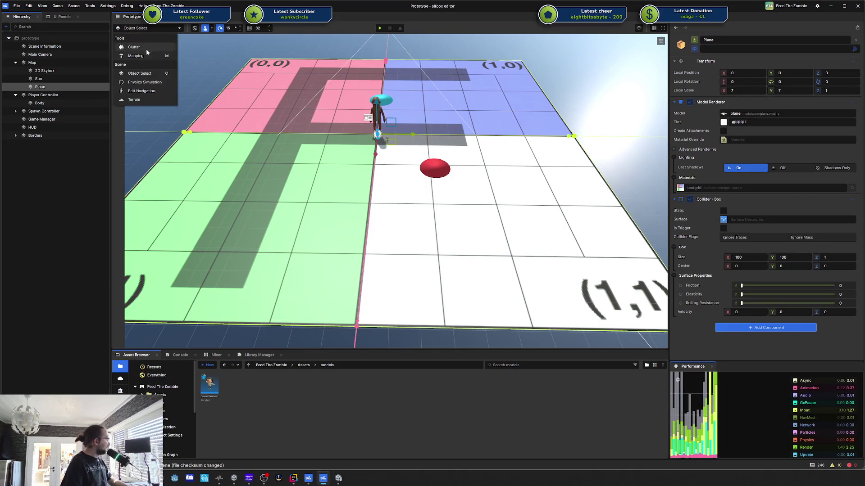
left_click(141, 91)
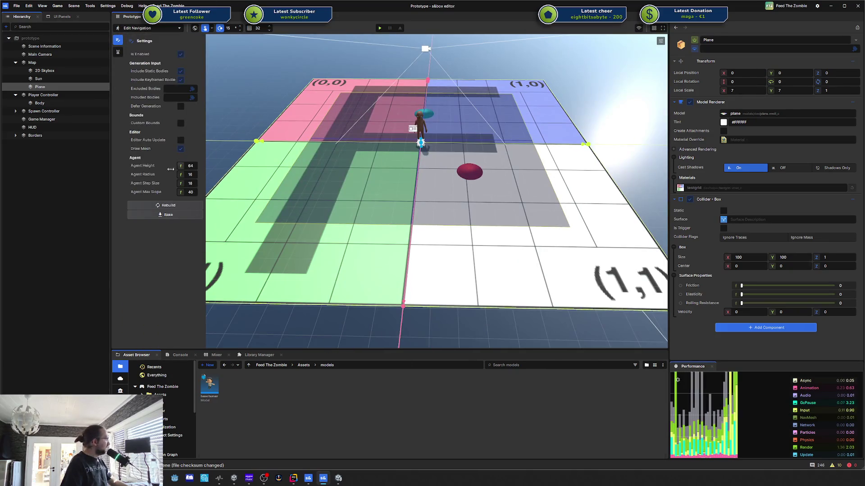
scroll(209, 180, "down", 3)
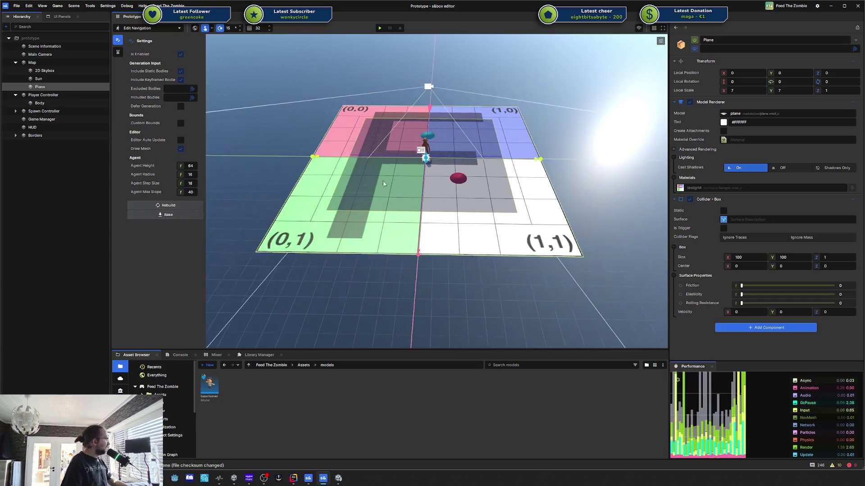
left_click(169, 205)
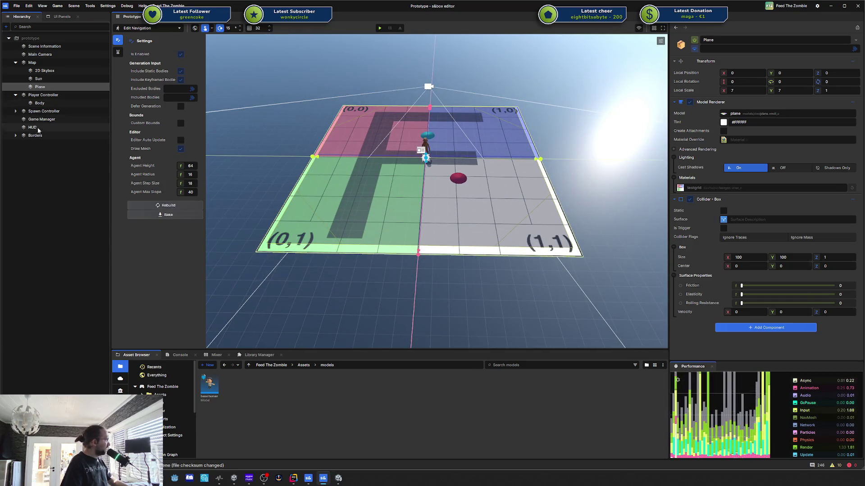
left_click(15, 136)
Delete Blockers 2–4 under Borders, keeping only the first Blocker
left_click(42, 151)
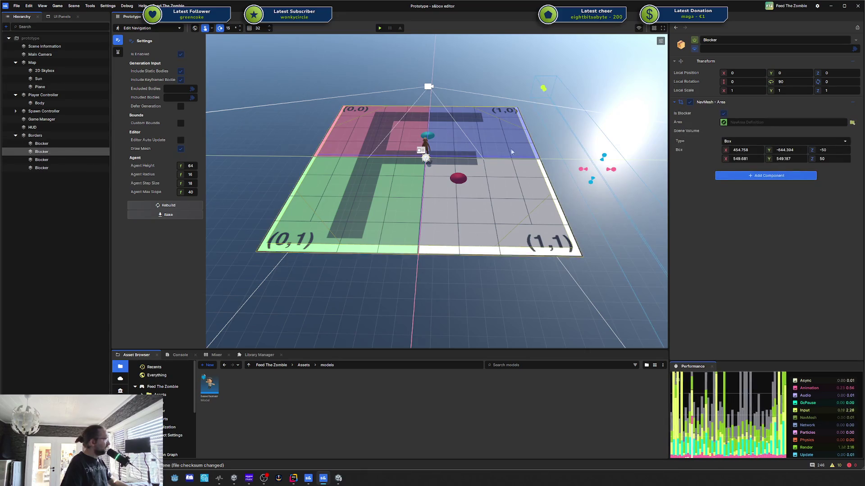
left_click_drag(583, 170, 517, 172)
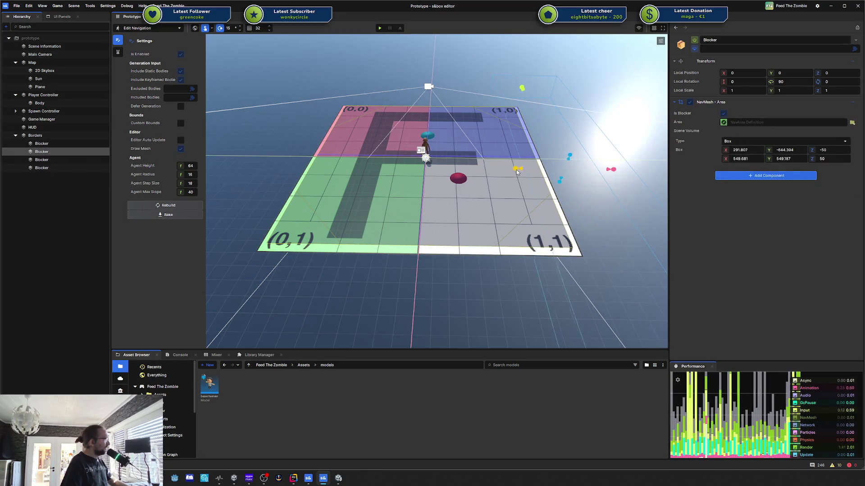
left_click(505, 180)
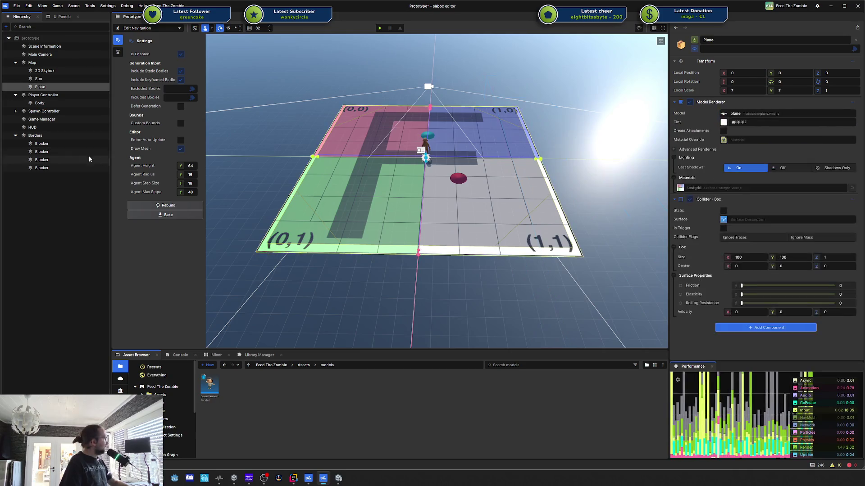
left_click(53, 153)
left_click(49, 167, "shift")
key("Delete")
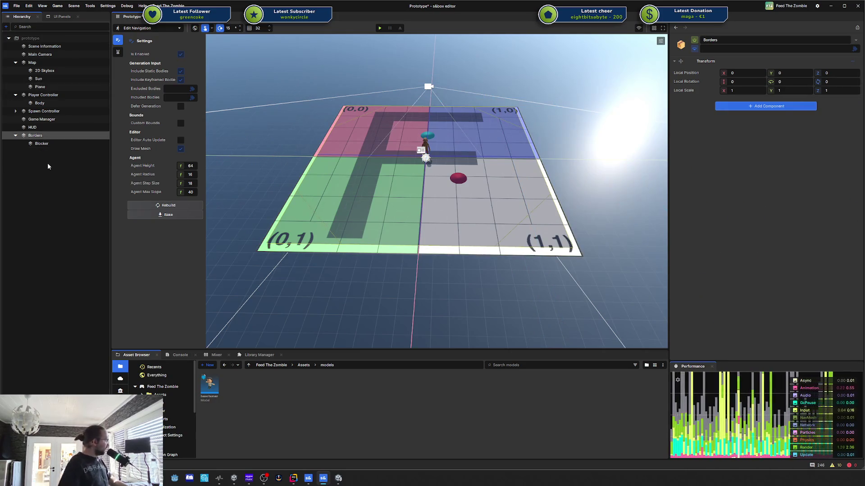
Resize the remaining Blocker's box so its edge meets the plane, at about X 304.659
left_click(40, 143)
key("f")
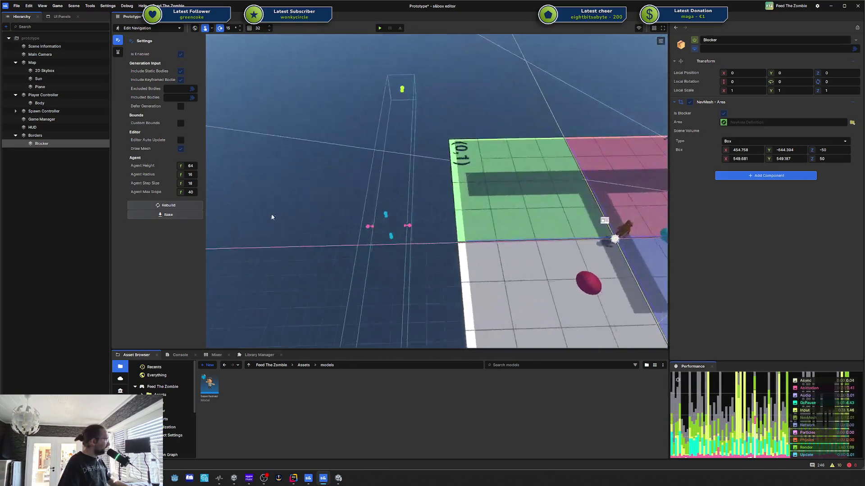
scroll(436, 218, "down", 5)
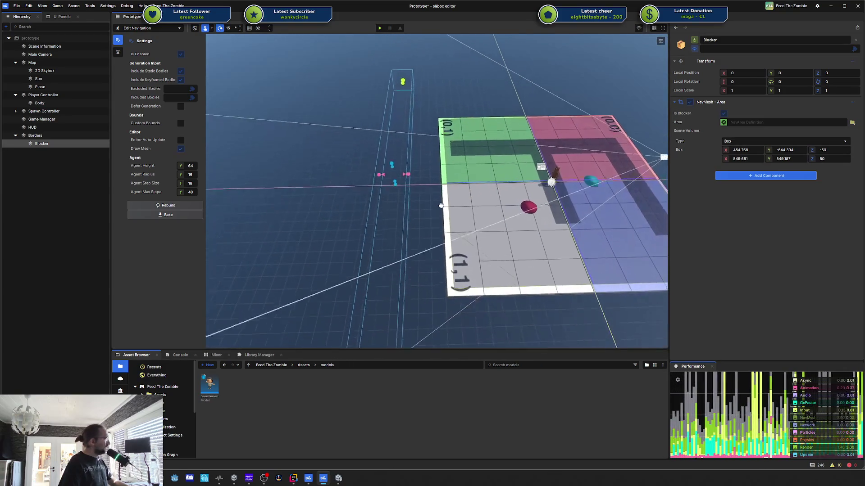
scroll(441, 205, "down", 3)
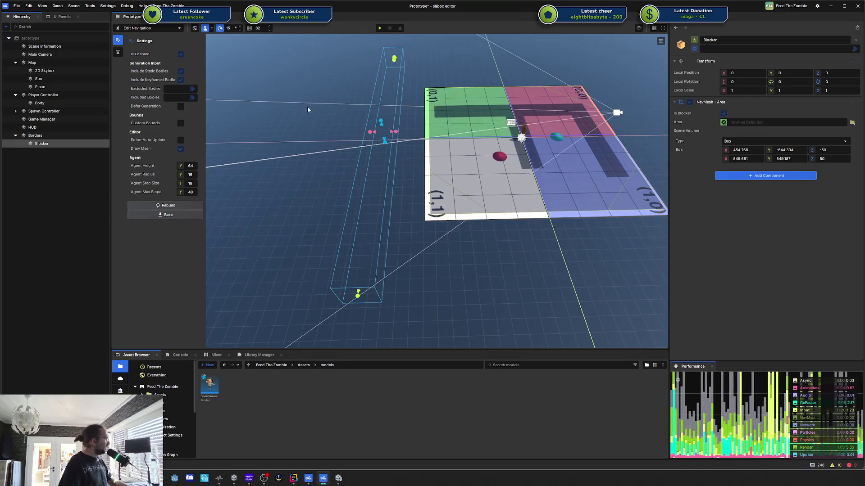
left_click(147, 28)
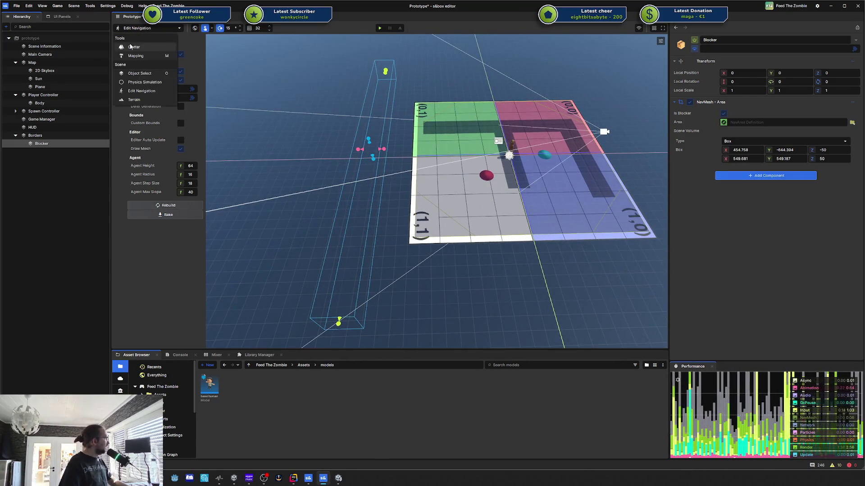
left_click(393, 154)
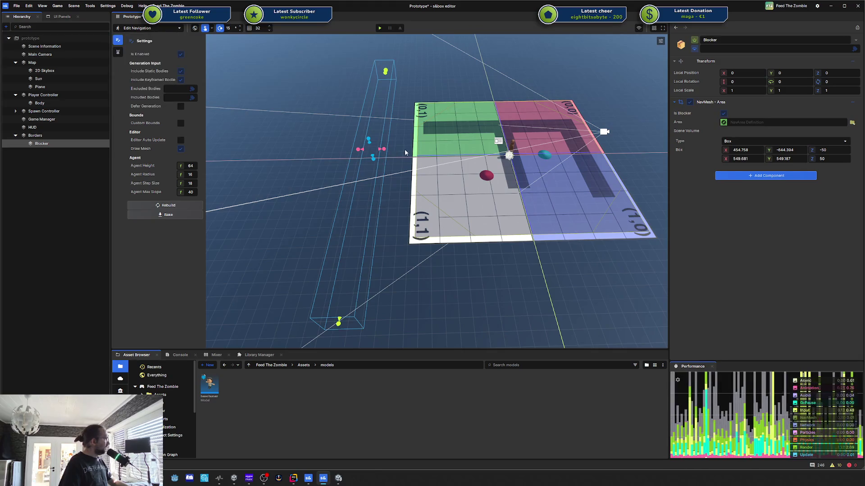
left_click_drag(382, 150, 436, 152)
left_click_drag(436, 153, 424, 152)
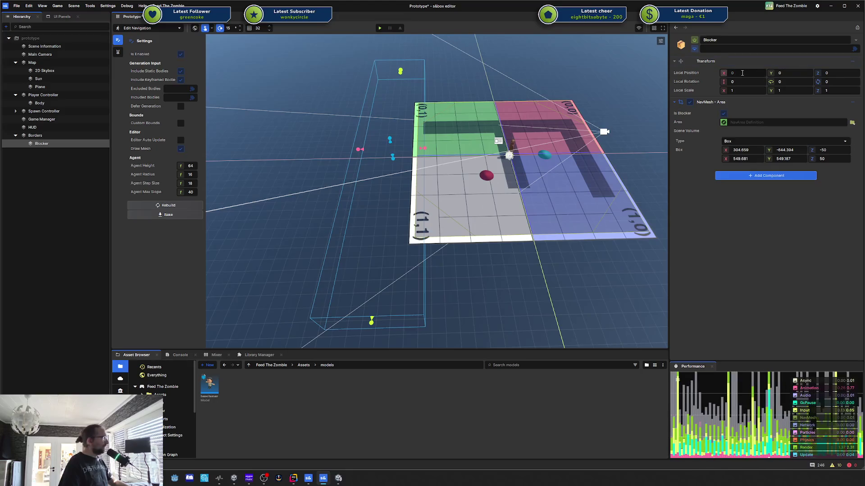
left_click(742, 73)
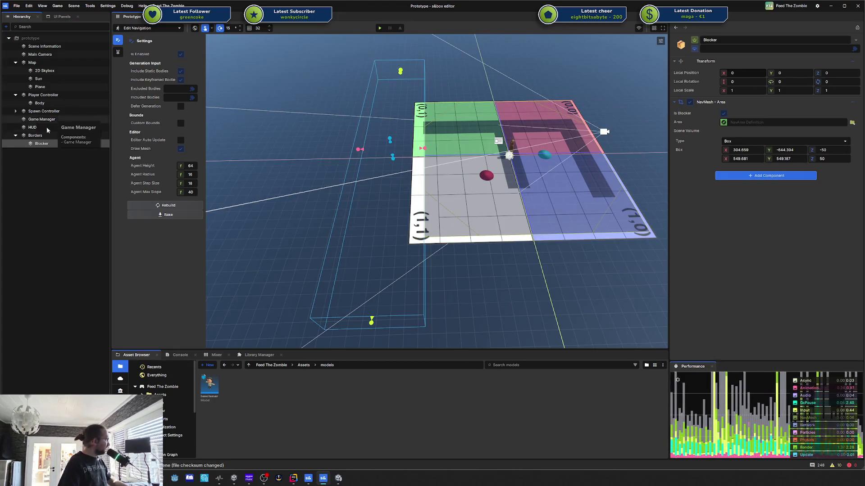
Duplicate the Blocker three times and set Y rotation 90, 180 and 270 on Blocker (1), (2), (3)
key("ctrl+d")
key("ctrl+d")
key("ctrl+d")
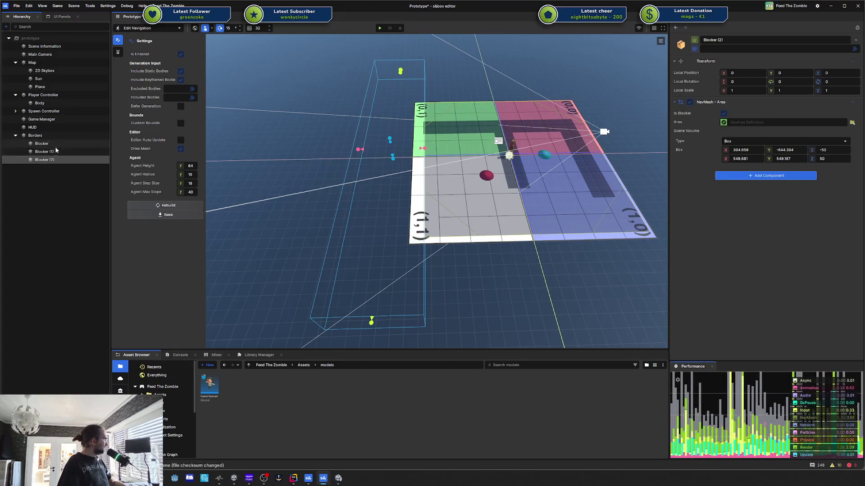
left_click(782, 85)
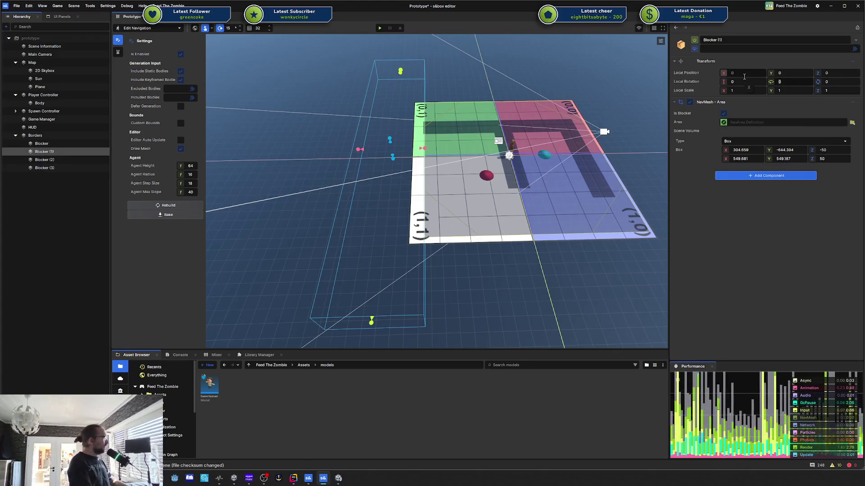
type("90")
left_click(44, 159)
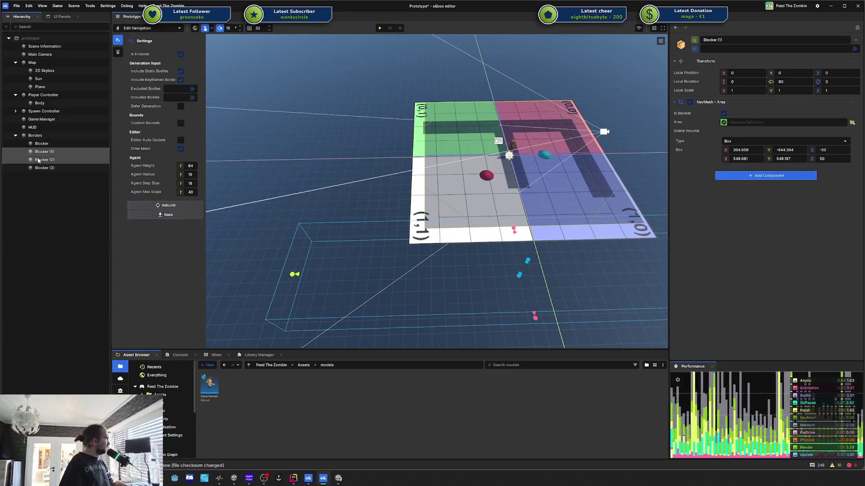
left_click(785, 80)
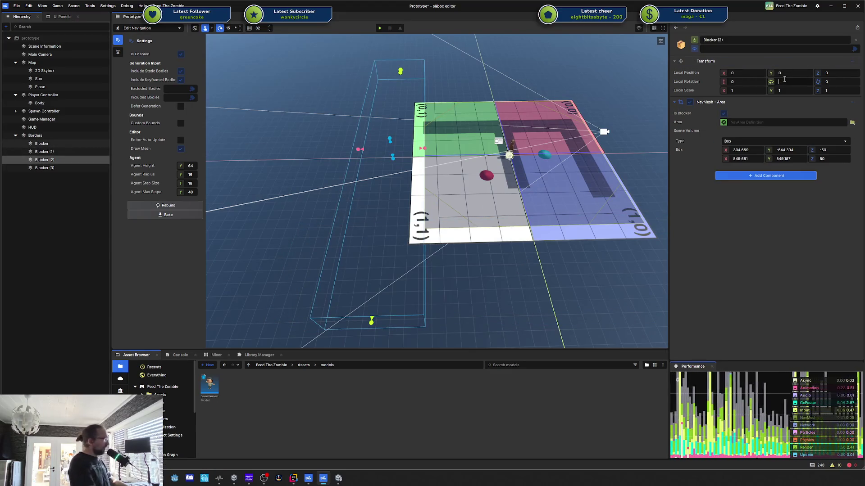
type("90")
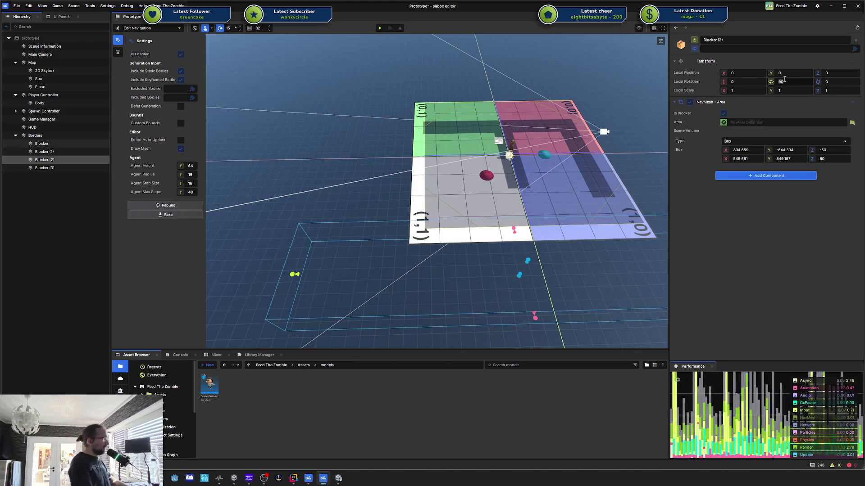
type("180")
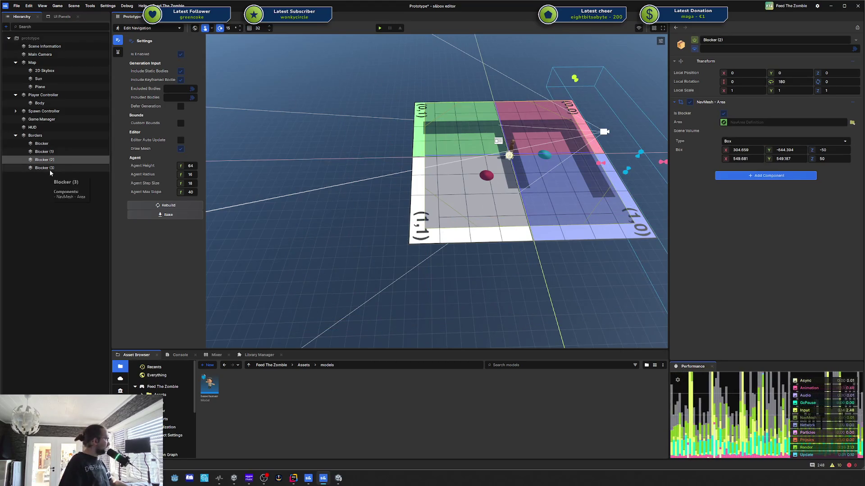
left_click(50, 169)
type("270")
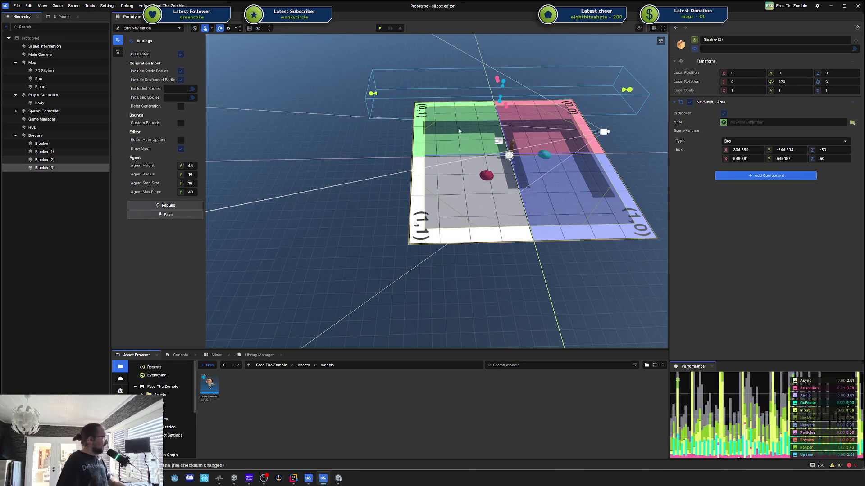
Start the game and walk the player across the blue, green and white tiles toward the brains
left_click(379, 28)
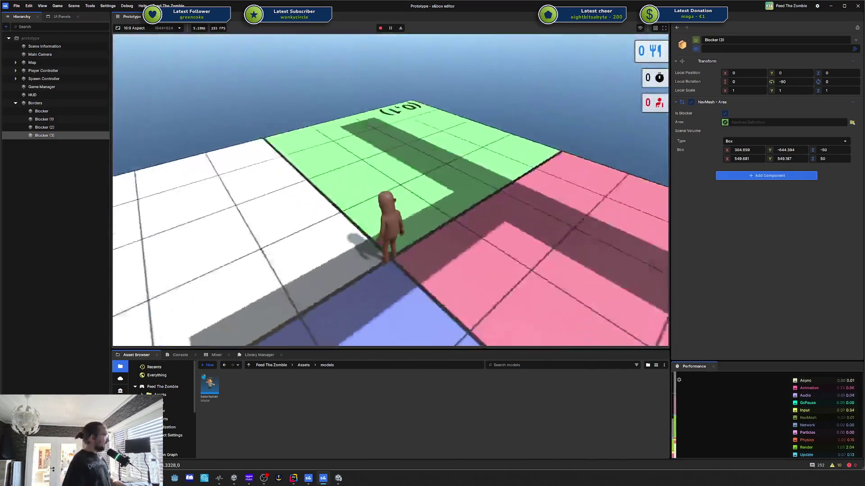
key("w")
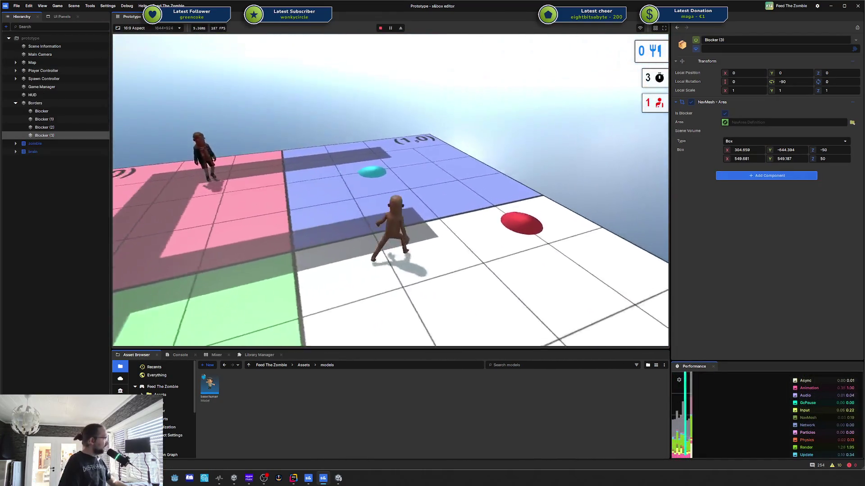
key("w")
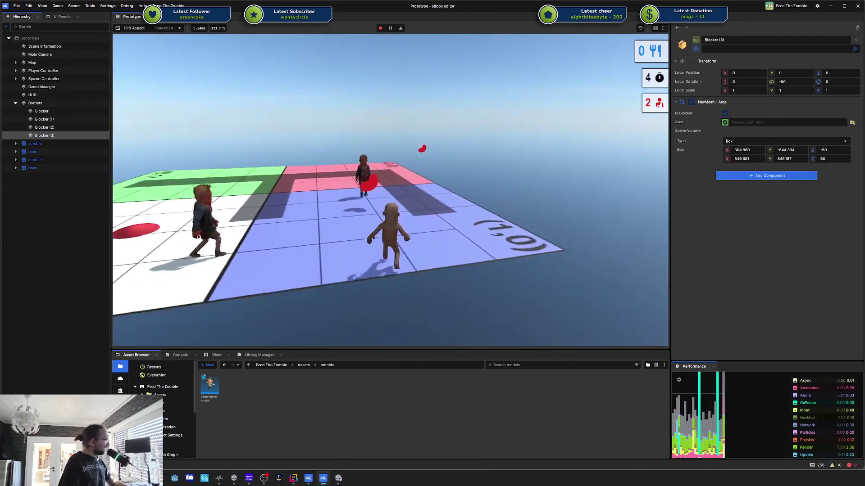
key("w")
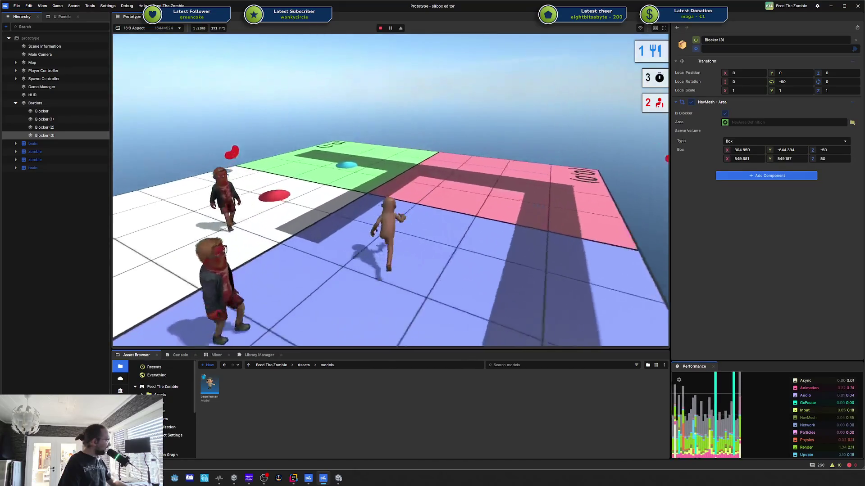
key("w")
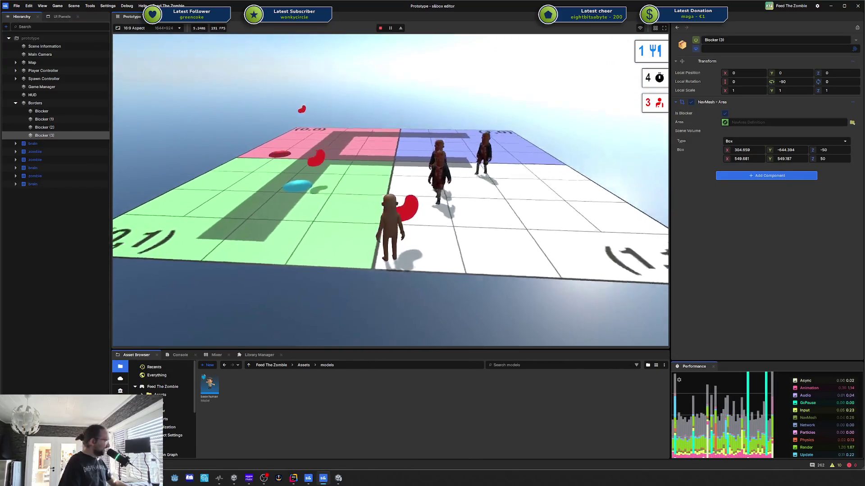
key("w")
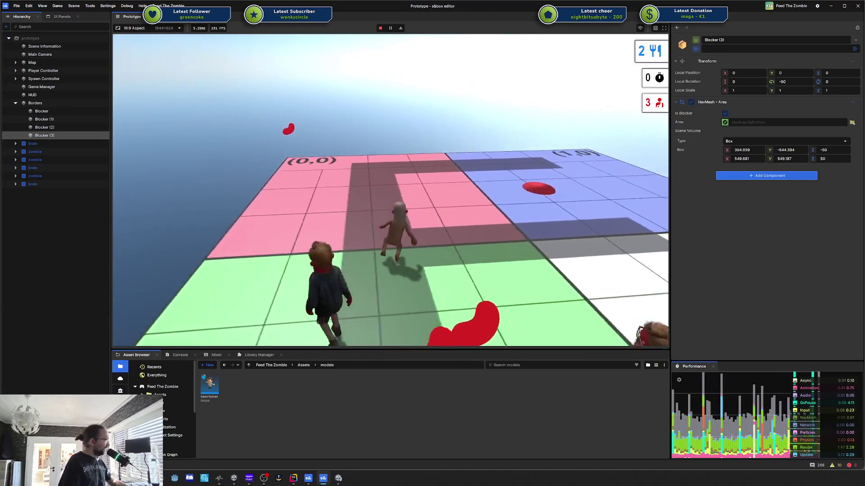
key("w")
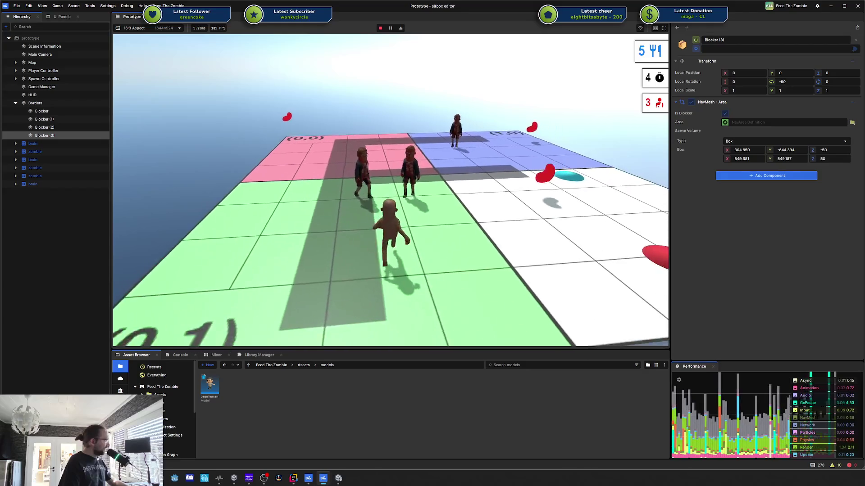
Steer the player through the blue and pink areas, then pause and leave the game
key("d")
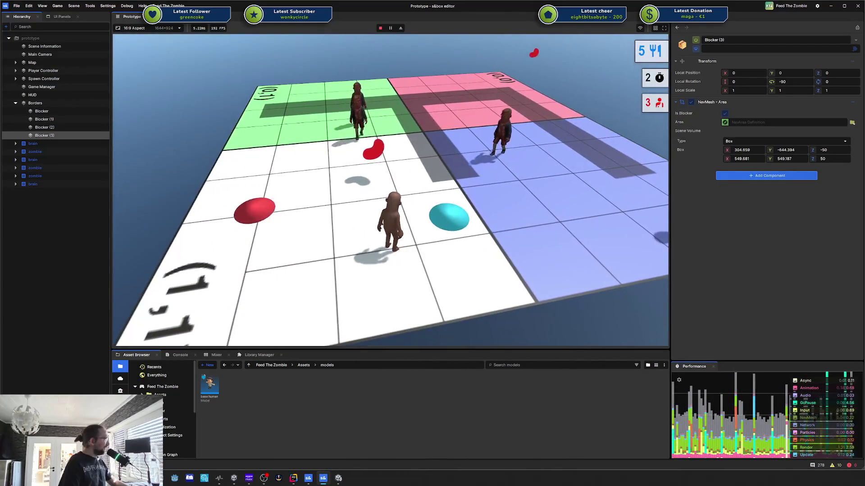
key("w")
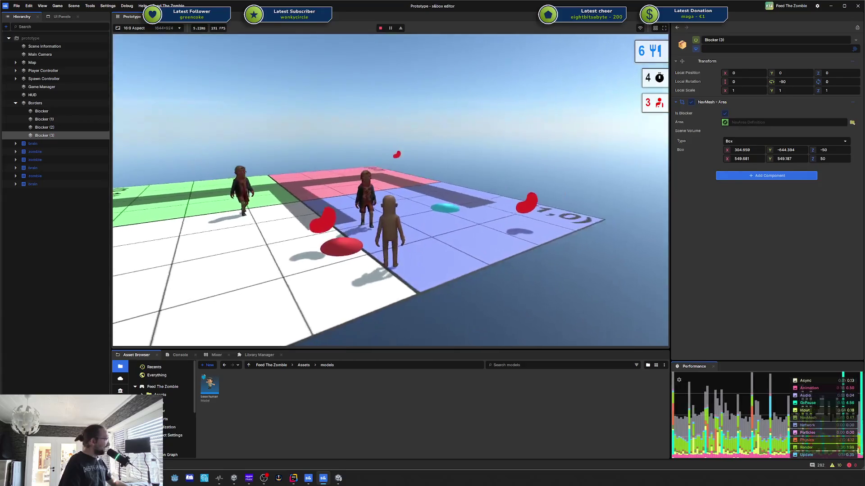
key("w")
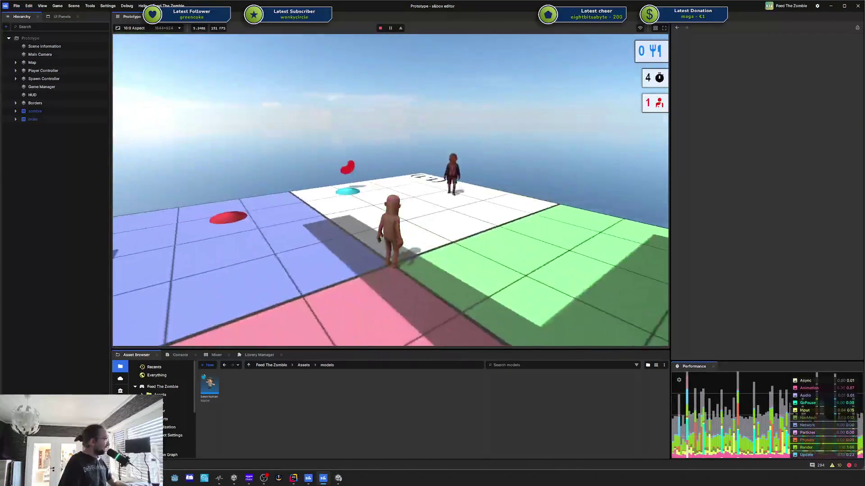
key("Escape")
left_click(167, 307)
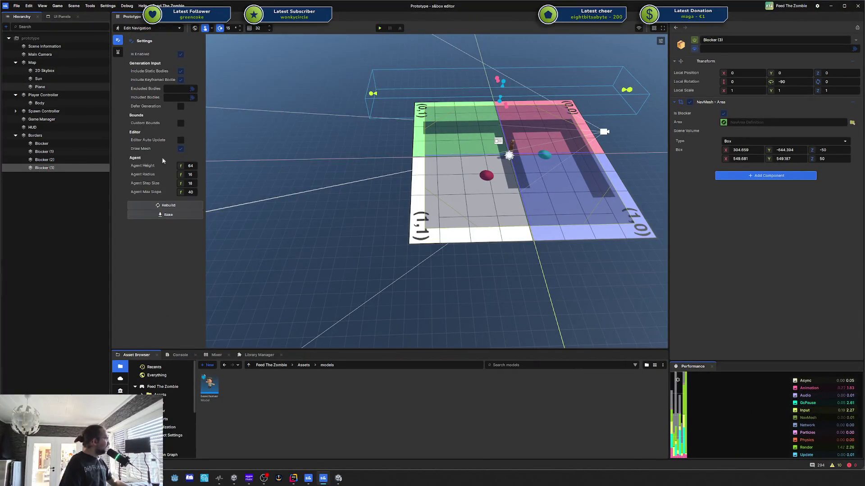
Test a navmesh path with start and target points on the plane, then play the scene again
left_click(118, 52)
left_click(167, 61)
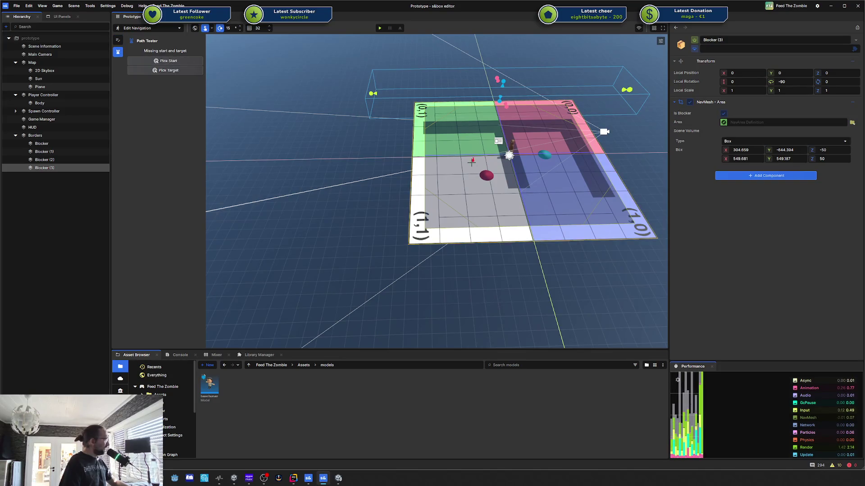
left_click(471, 161)
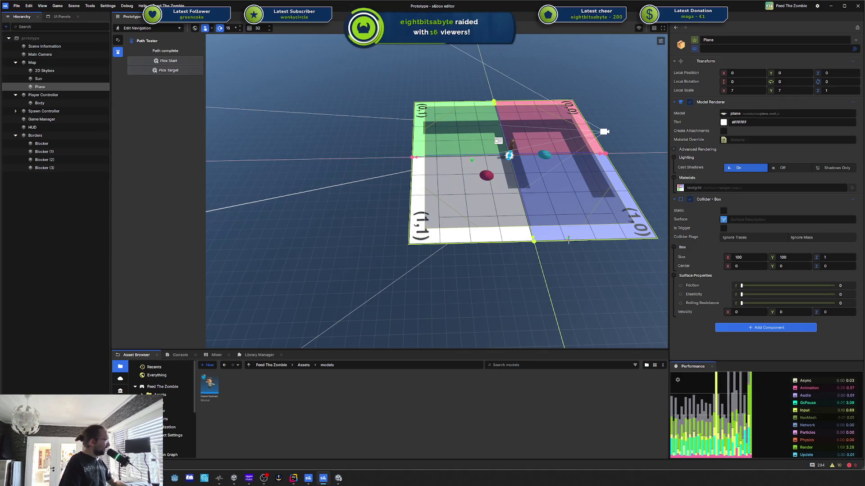
key("Escape")
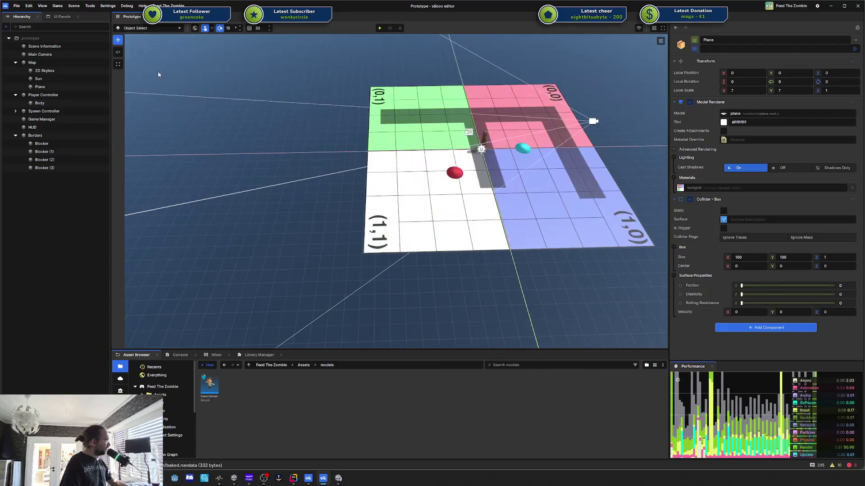
key("F5")
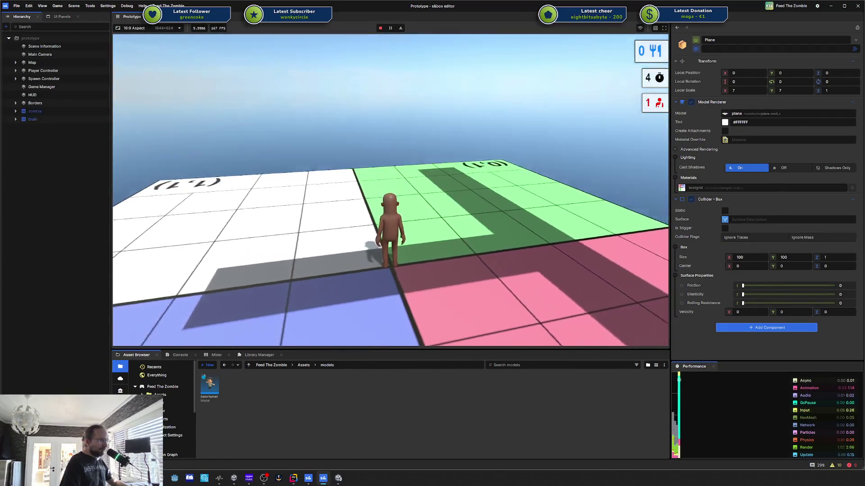
Run the character over green, pink, blue and white tiles, picking up brains until 6 are collected
key("w")
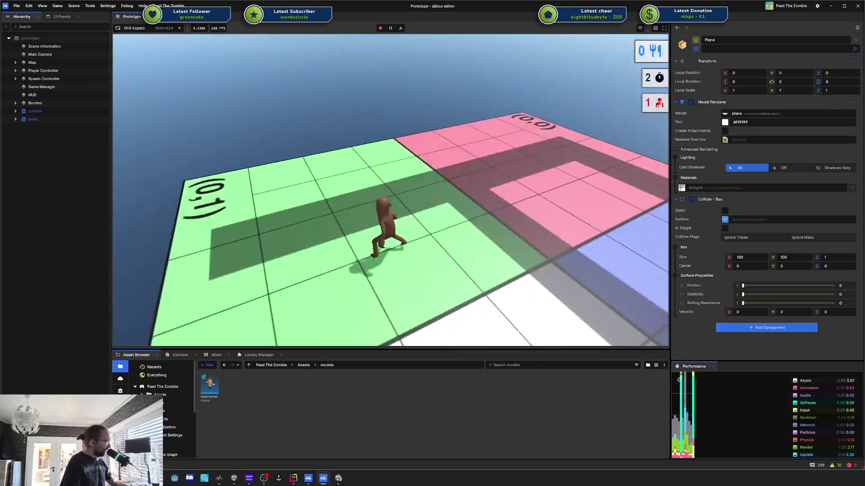
key("w")
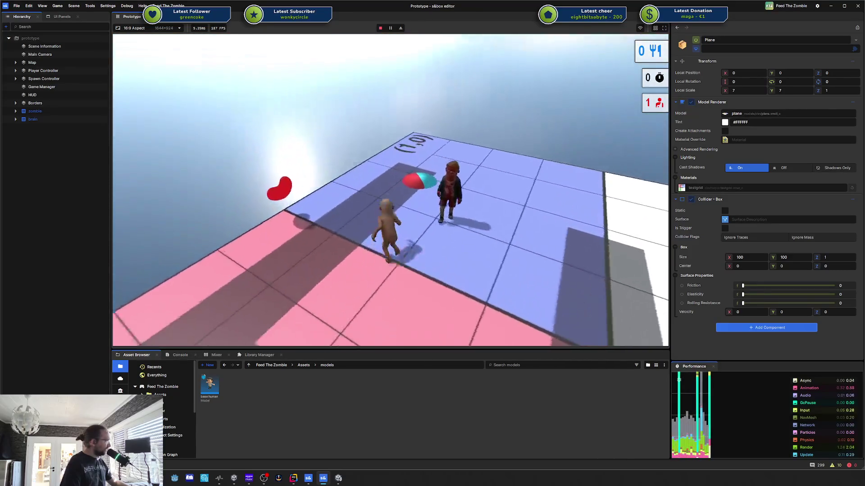
key("w")
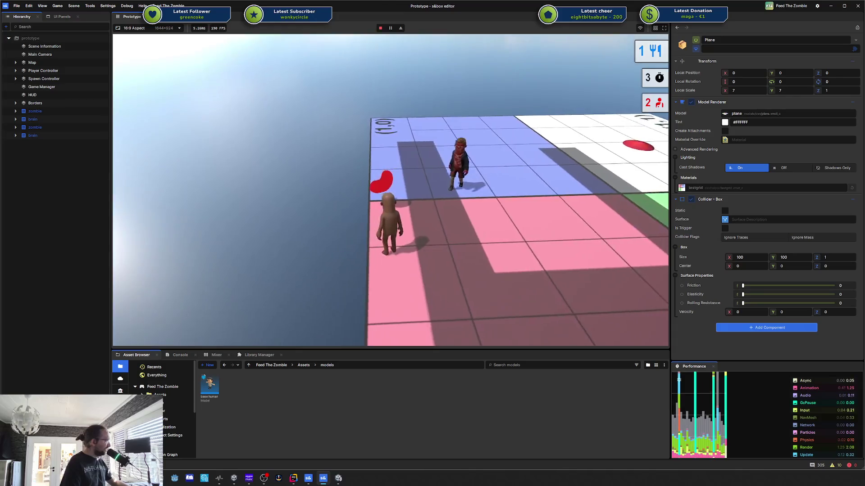
key("w")
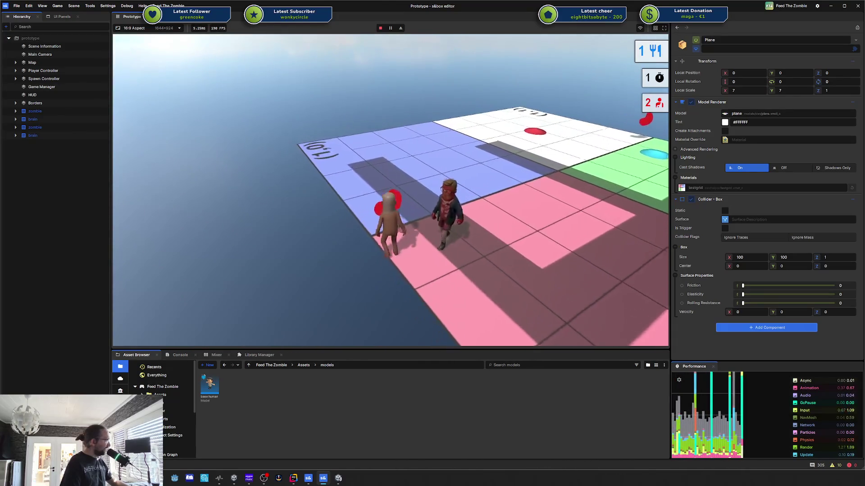
key("w")
key("w")
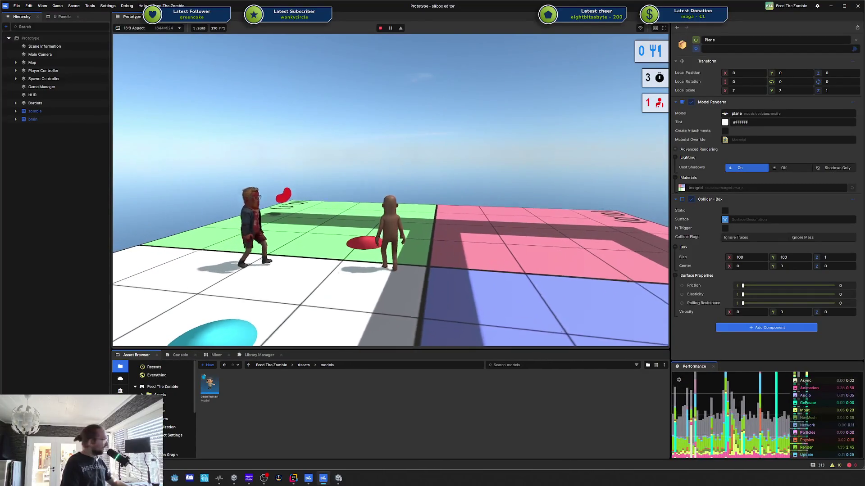
key("w")
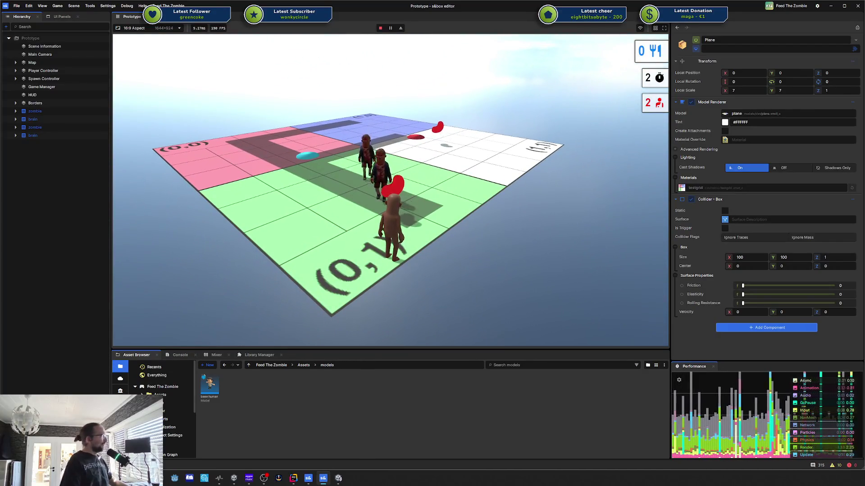
key("w")
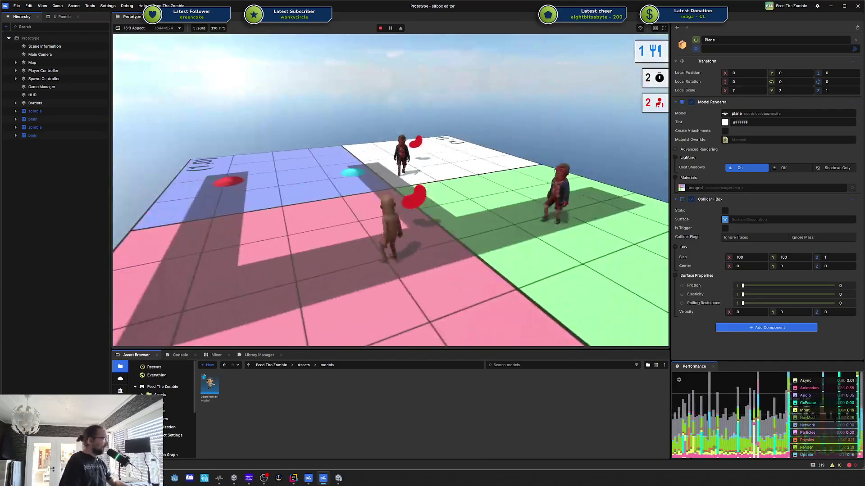
key("w")
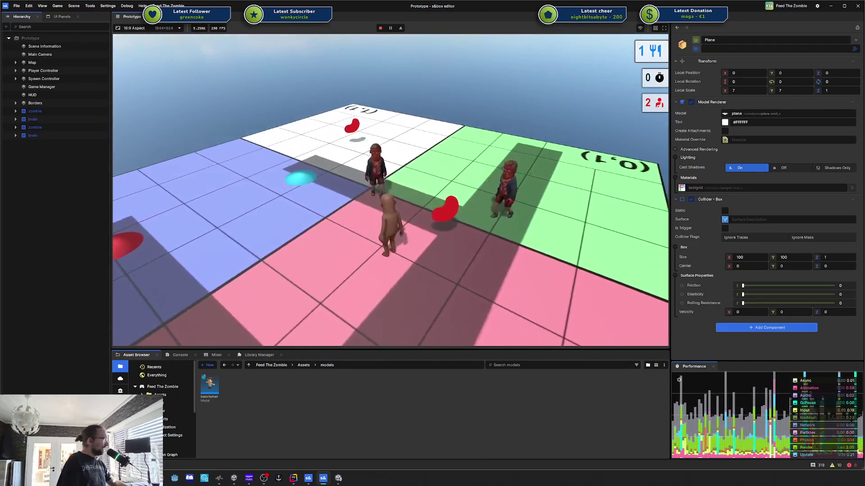
key("w")
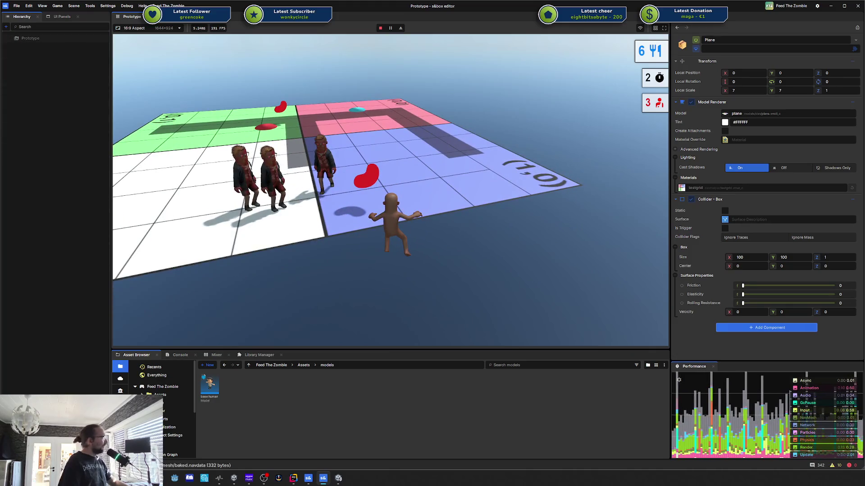
key("super")
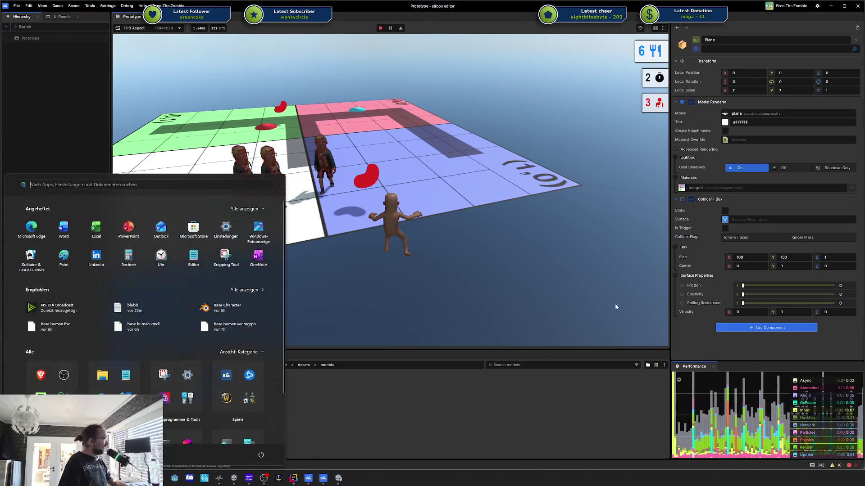
Select the Prototype root in the Hierarchy and stop the running game from the toolbar
key("Escape")
key("super")
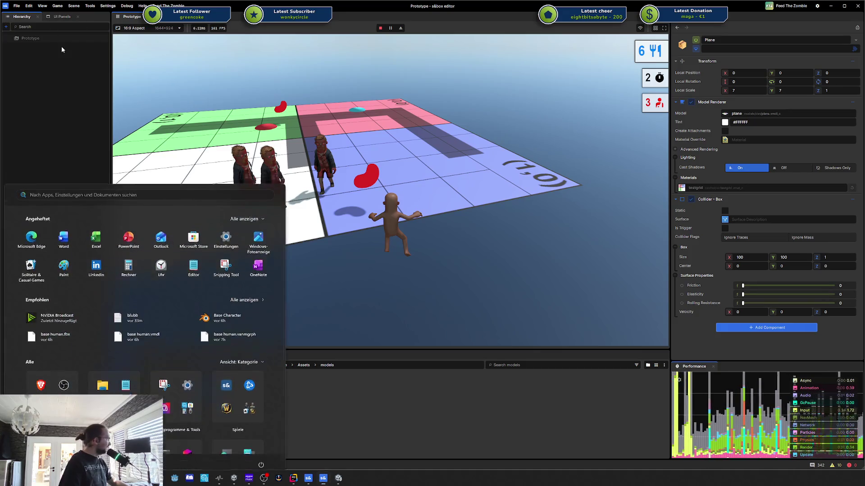
key("Escape")
left_click(16, 41)
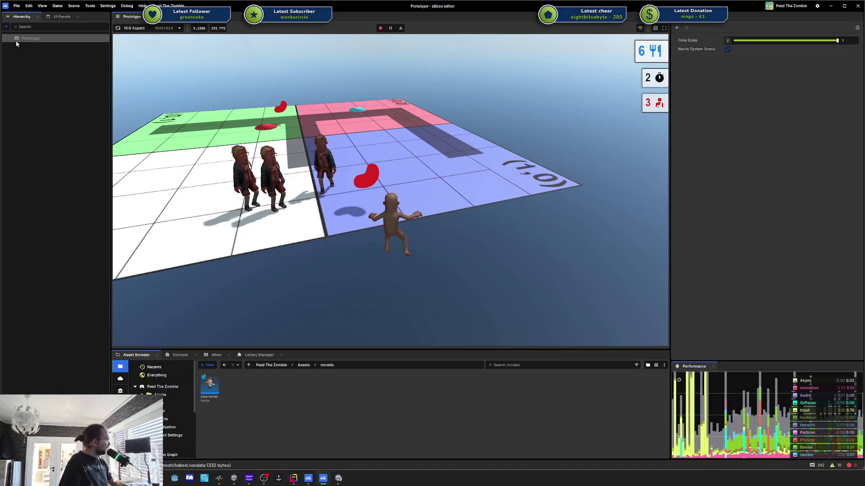
right_click(37, 49)
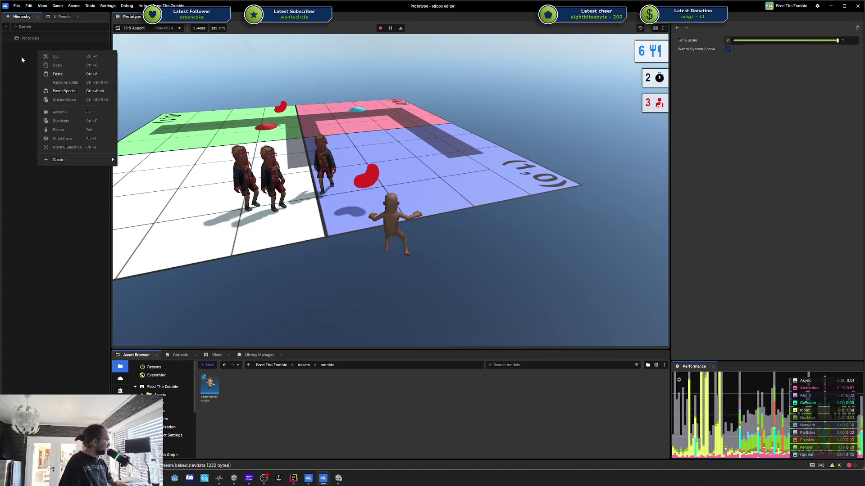
left_click(20, 55)
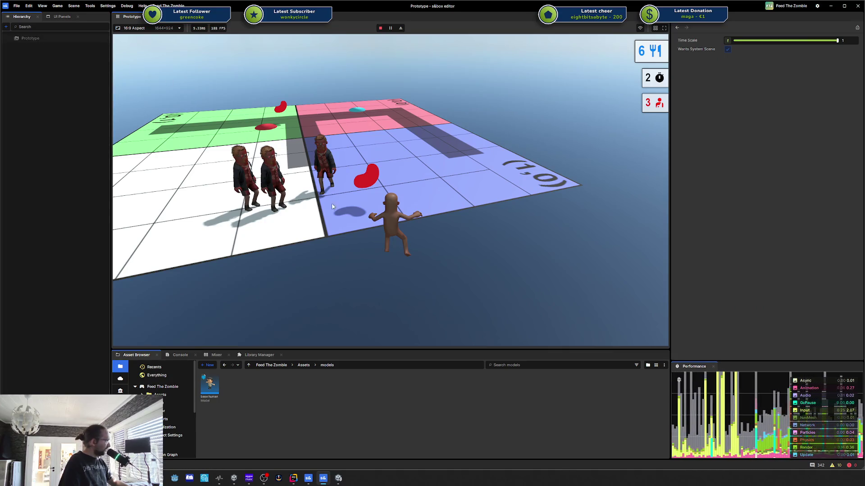
key("super")
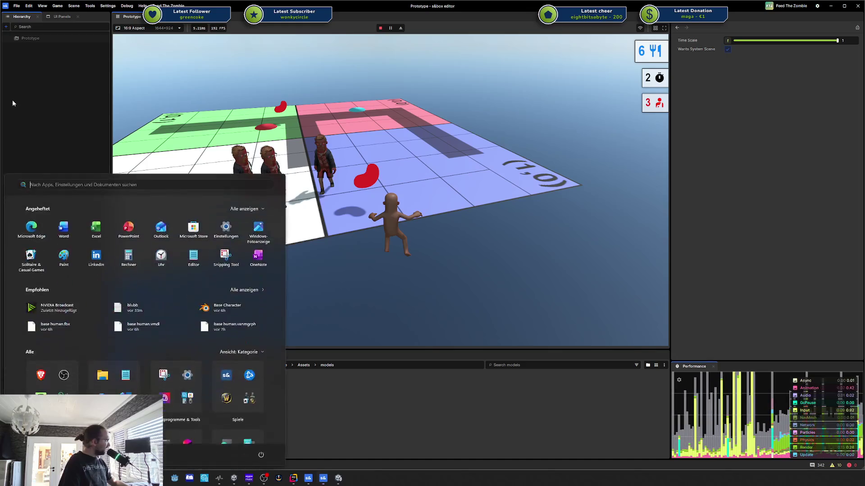
key("super")
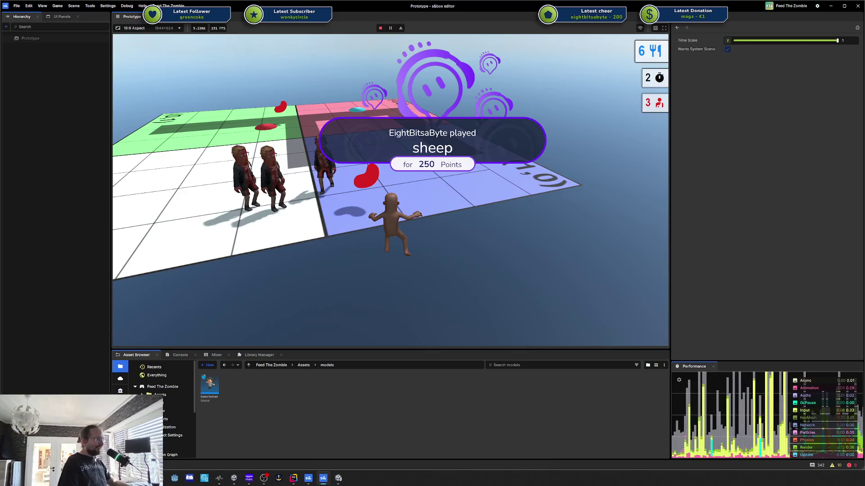
left_click(380, 28)
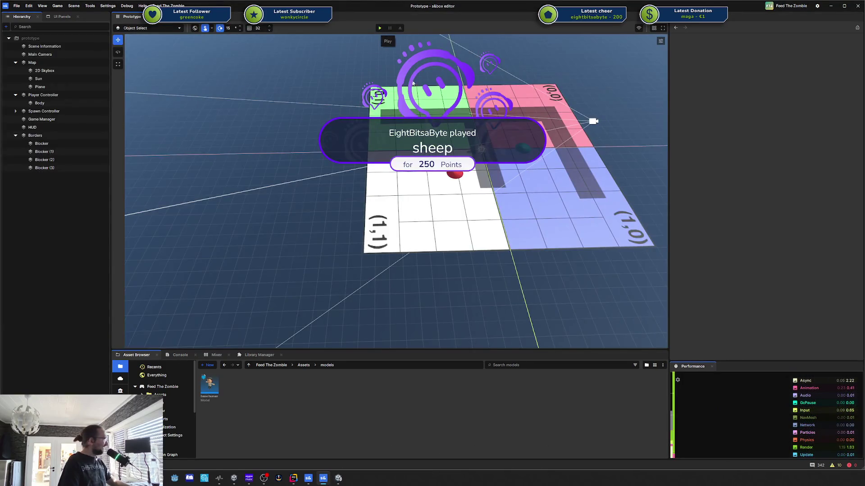
left_click_drag(566, 141, 562, 146)
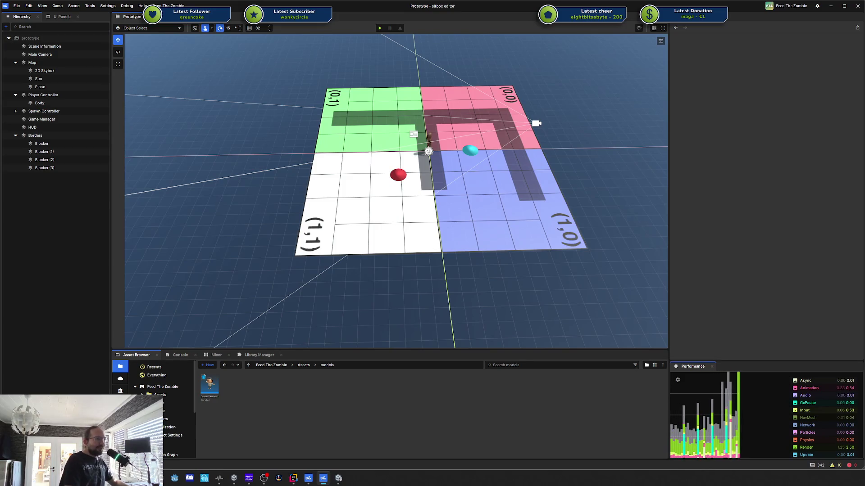
key("alt+Tab")
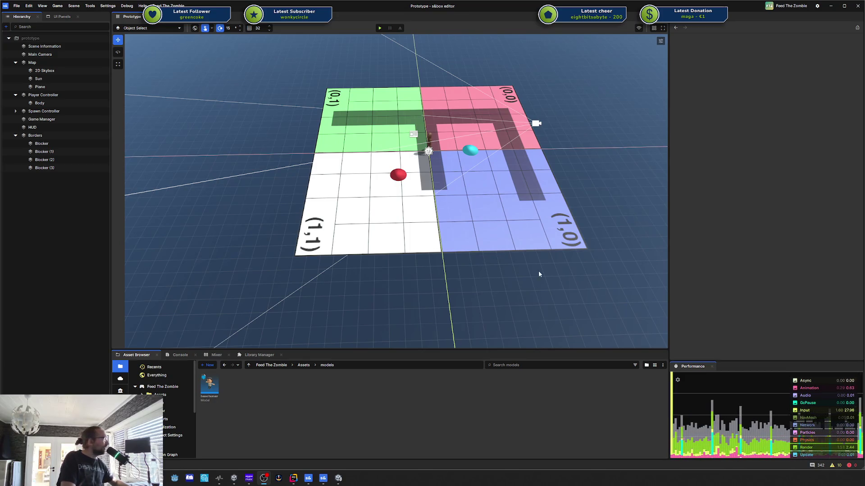
scroll(512, 251, "up", 5)
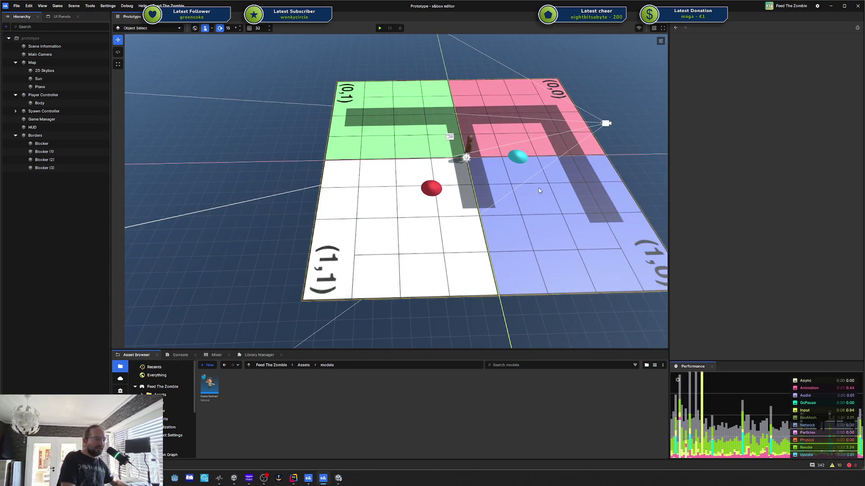
scroll(539, 188, "up", 2)
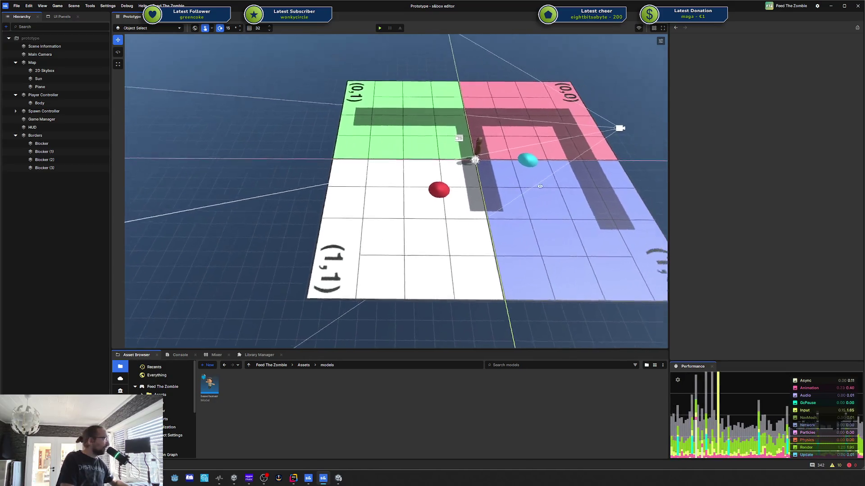
scroll(540, 186, "up", 5)
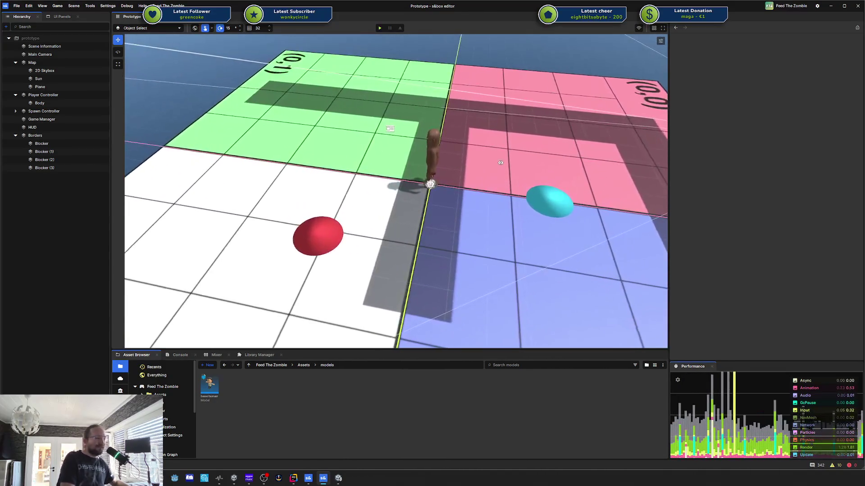
scroll(499, 174, "up", 2)
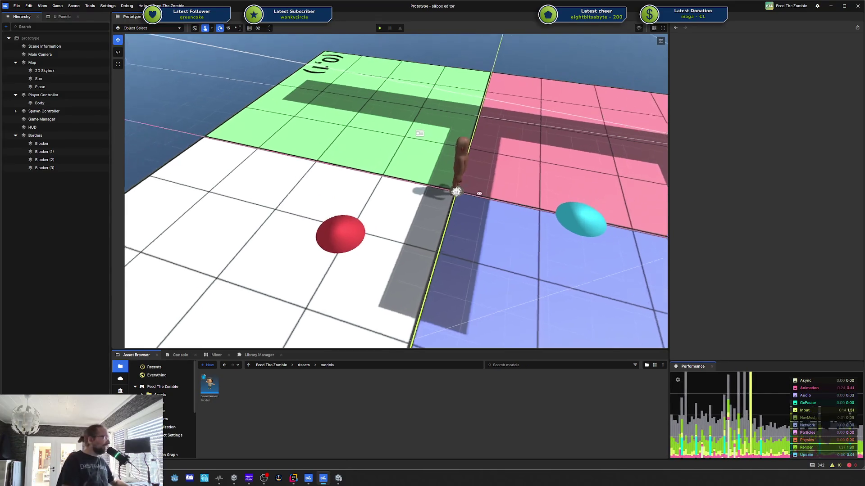
mouse_move(479, 194)
left_mouse_down()
mouse_move(588, 166)
mouse_move(555, 164)
left_mouse_up()
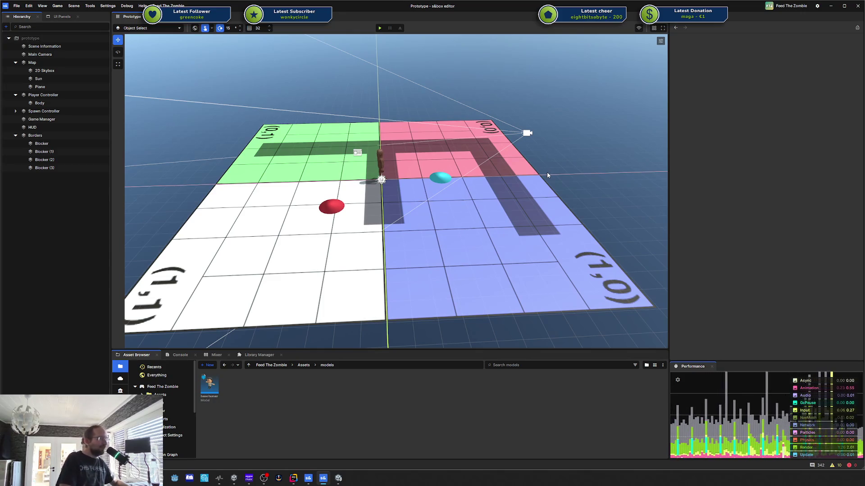
mouse_move(547, 173)
left_mouse_down()
mouse_move(442, 185)
mouse_move(574, 172)
left_mouse_up()
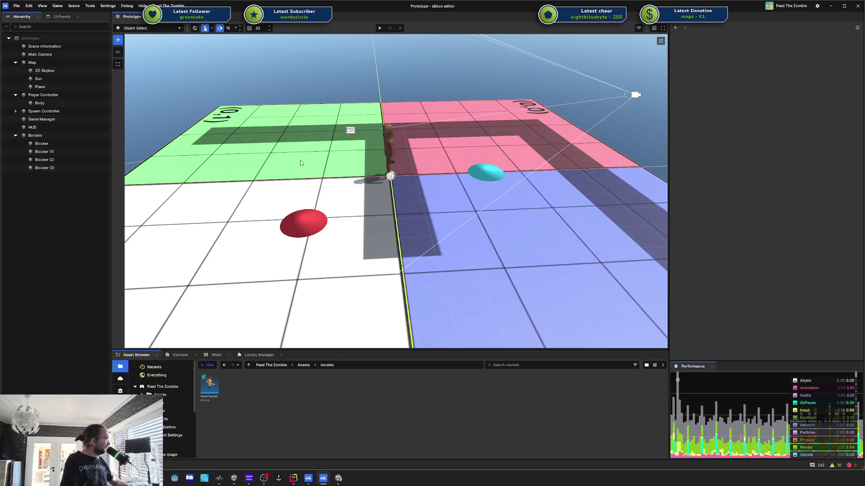
Fly and turn the viewport around the coloured board to look at the player character
key("d")
scroll(381, 180, "up", 2)
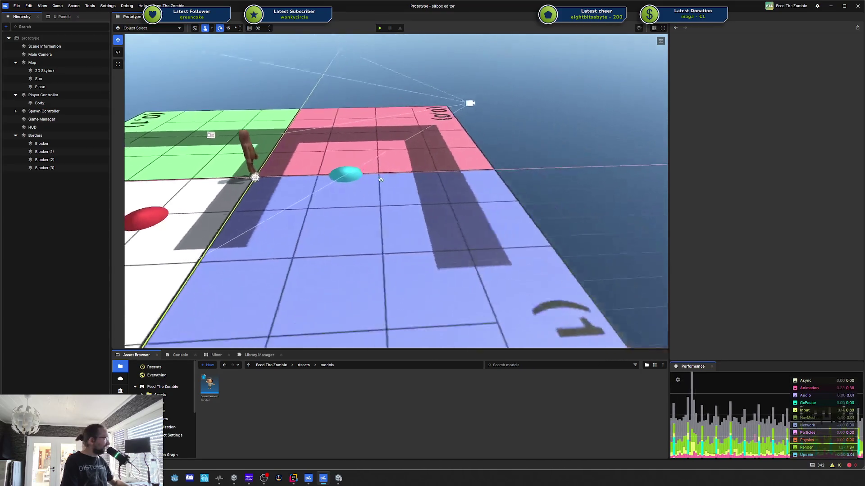
key("a")
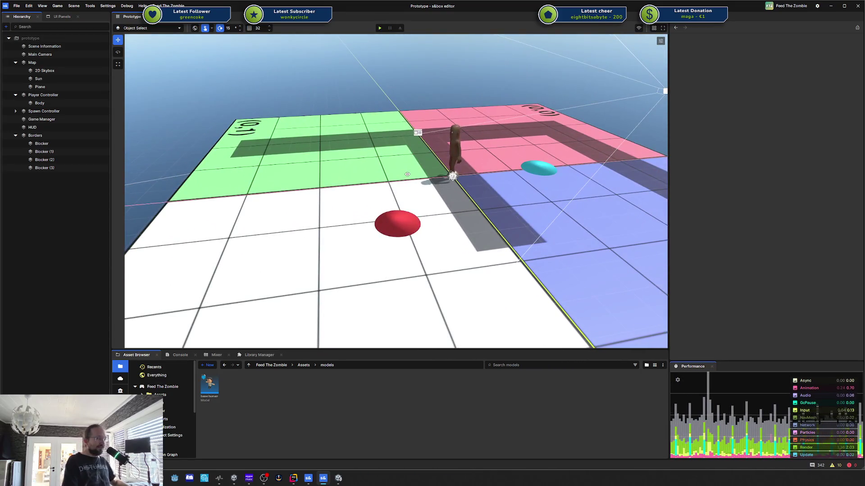
key("s")
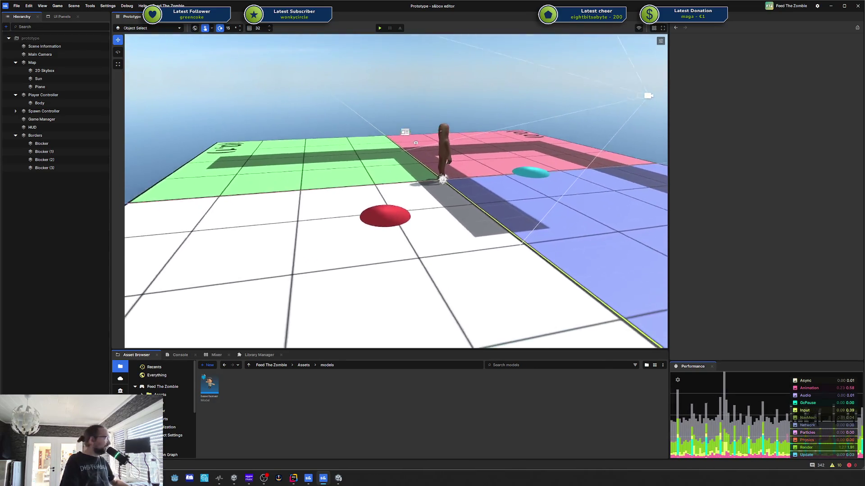
key("w")
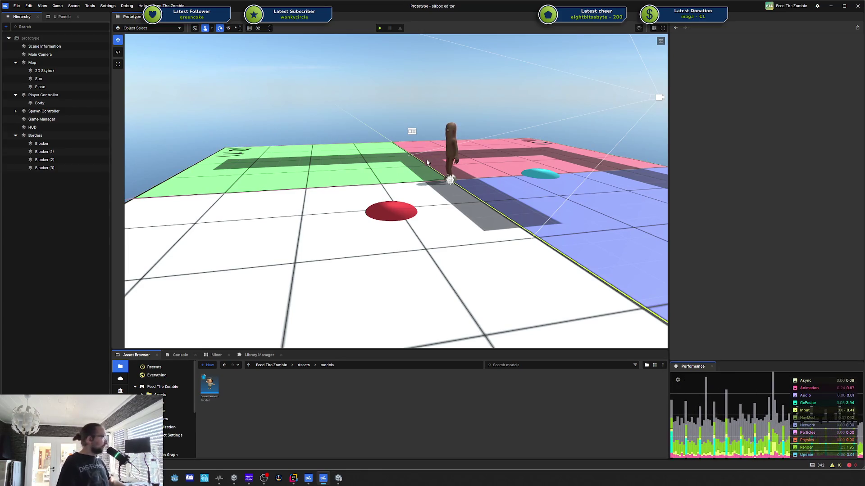
mouse_move(412, 136)
left_mouse_down()
mouse_move(456, 160)
mouse_move(494, 154)
mouse_move(481, 166)
left_mouse_up()
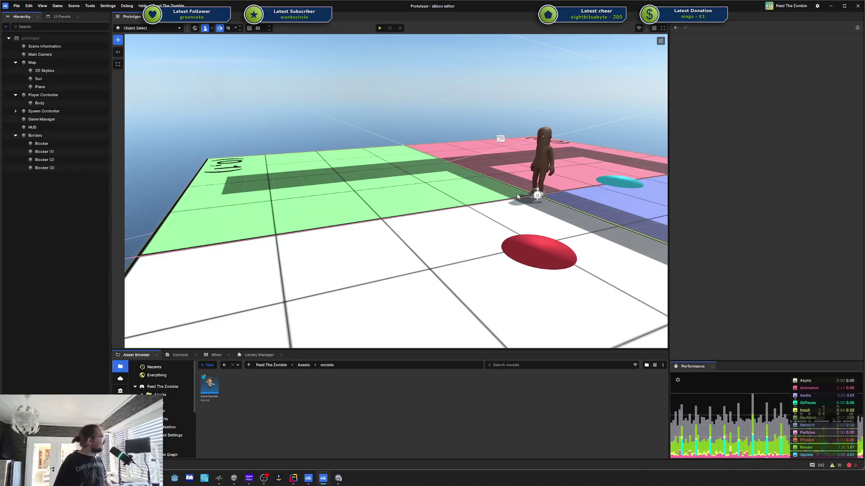
left_click_drag(254, 148, 610, 183)
key("f")
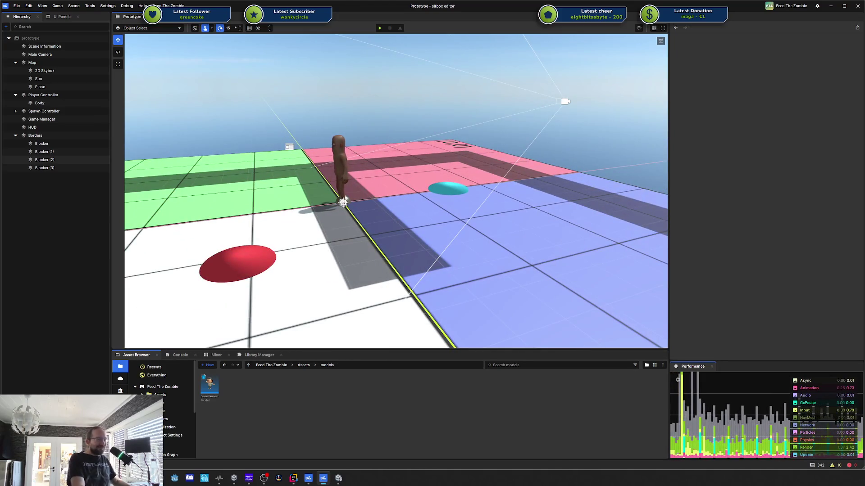
mouse_move(388, 180)
left_mouse_down()
mouse_move(419, 189)
mouse_move(568, 169)
mouse_move(496, 178)
mouse_move(531, 180)
left_mouse_up()
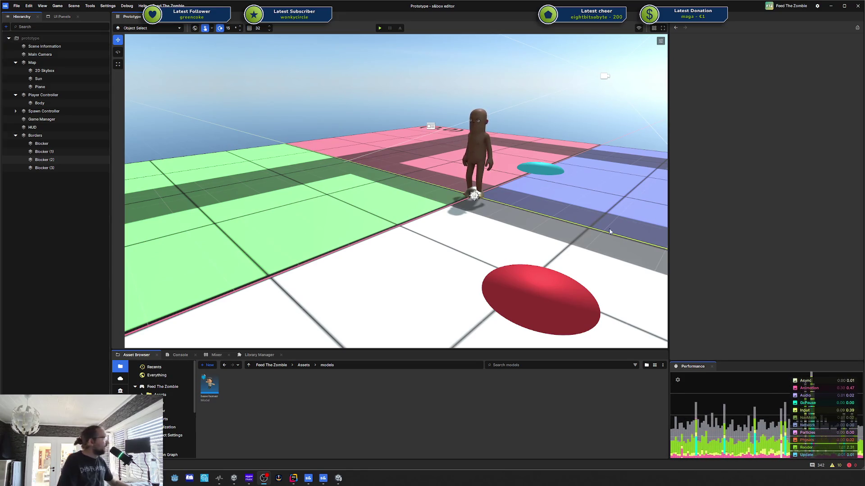
scroll(486, 203, "down", 3)
scroll(480, 201, "up", 2)
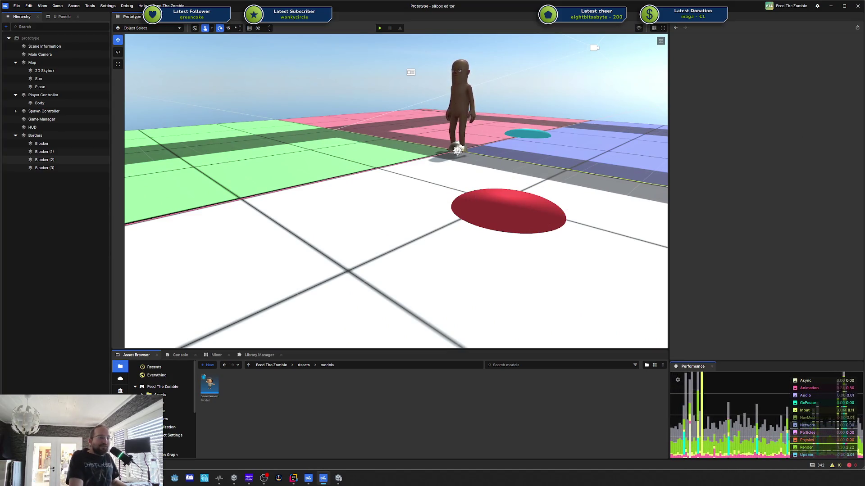
scroll(460, 172, "down", 3)
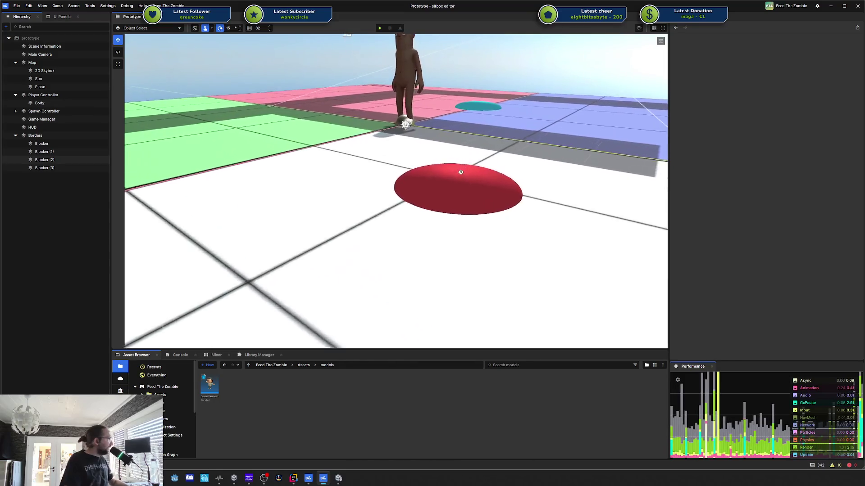
scroll(460, 172, "down", 6)
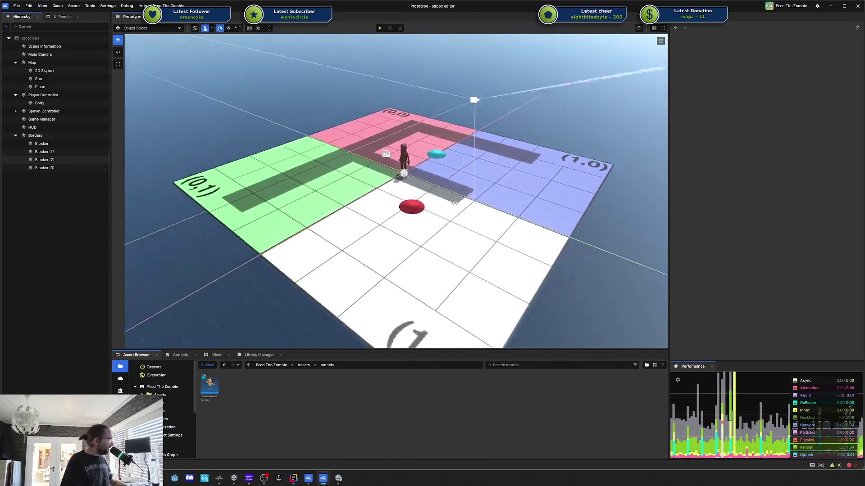
scroll(455, 203, "down", 5)
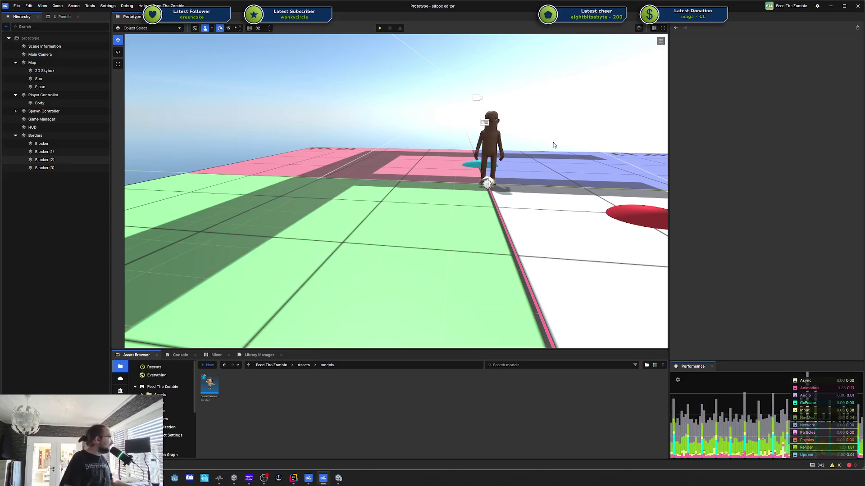
left_click_drag(553, 143, 624, 146)
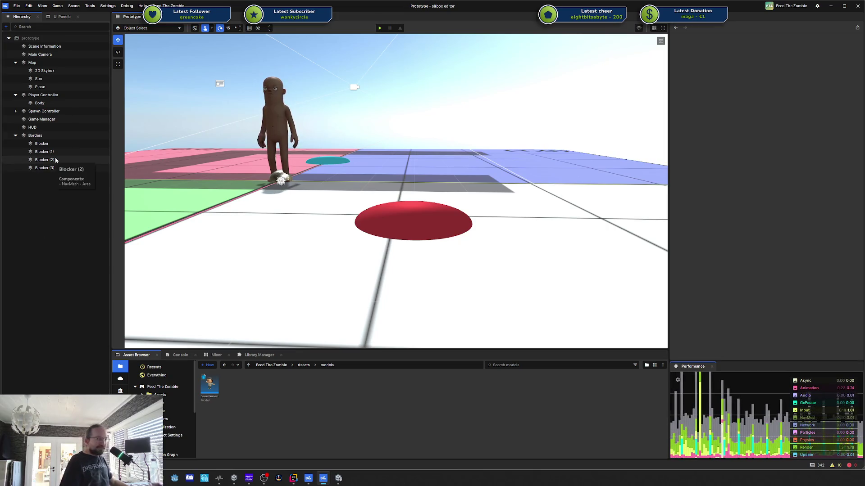
Select Player Controller to show its Walk, Swim and Ladder modes and Body renderer in the Inspector
left_click(63, 95)
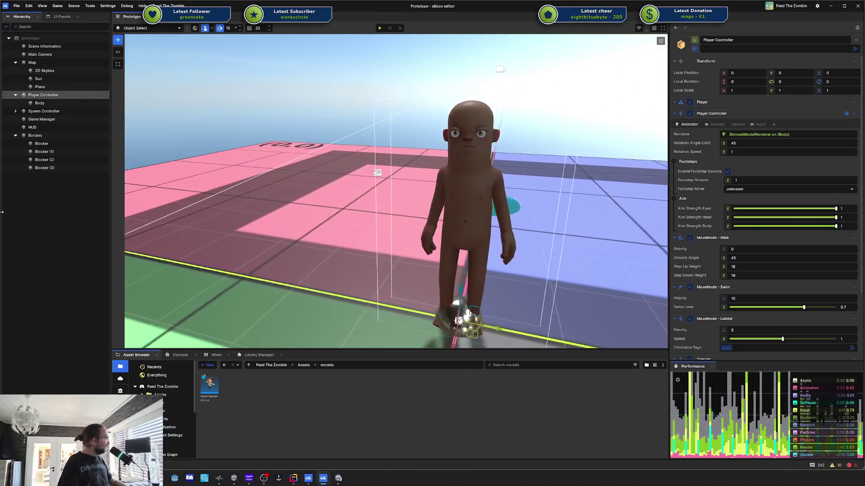
right_click(69, 224)
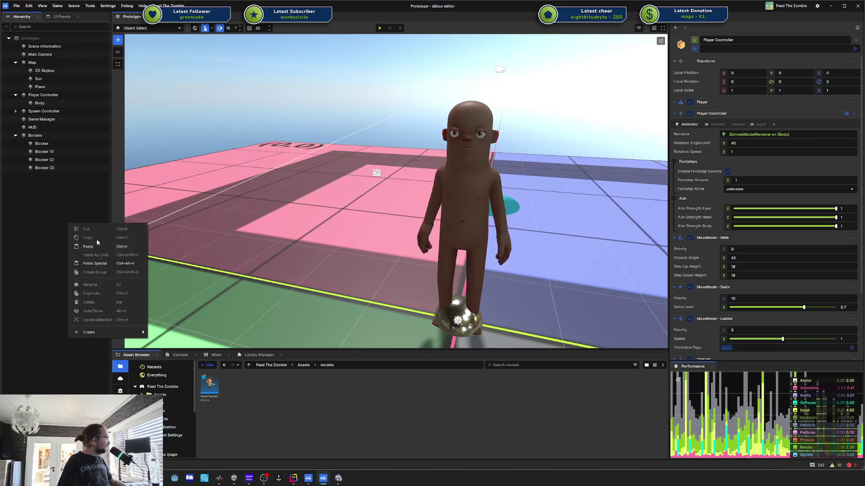
mouse_move(112, 332)
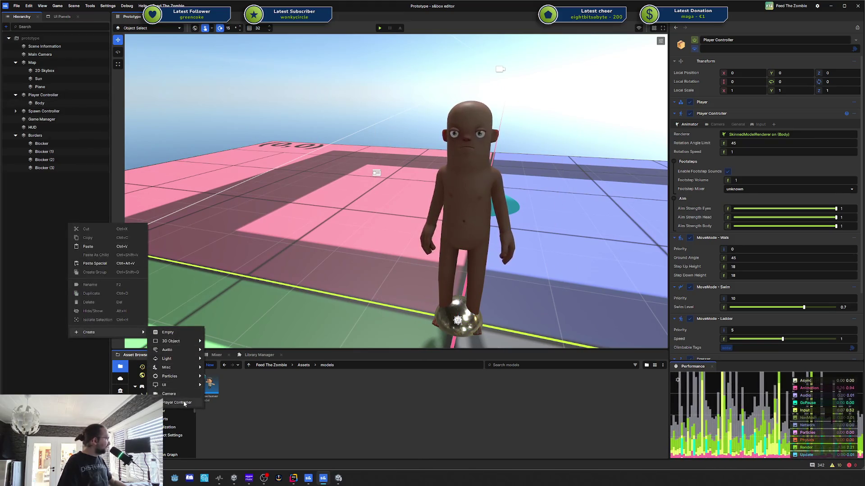
left_click(184, 403)
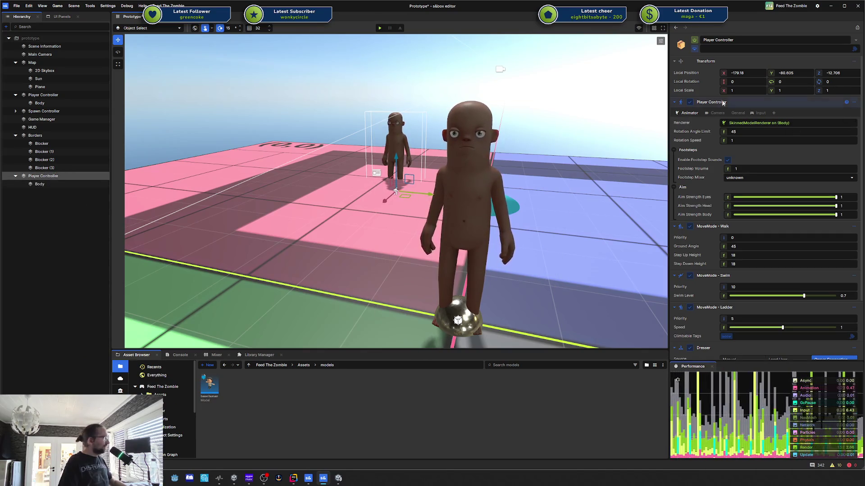
scroll(743, 135, "down", 3)
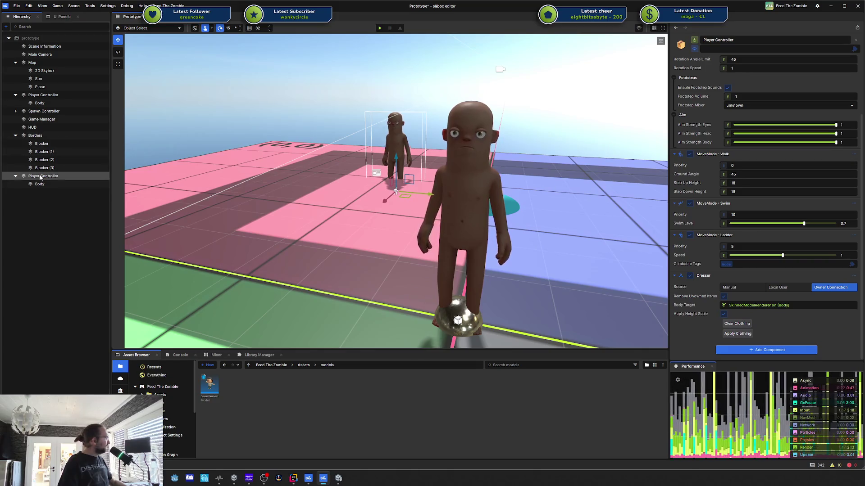
left_click(40, 183)
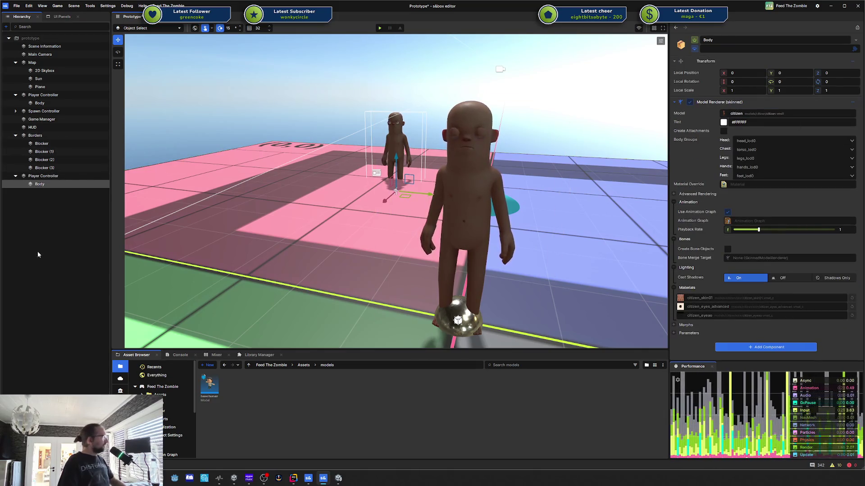
left_click(43, 176)
key("Delete")
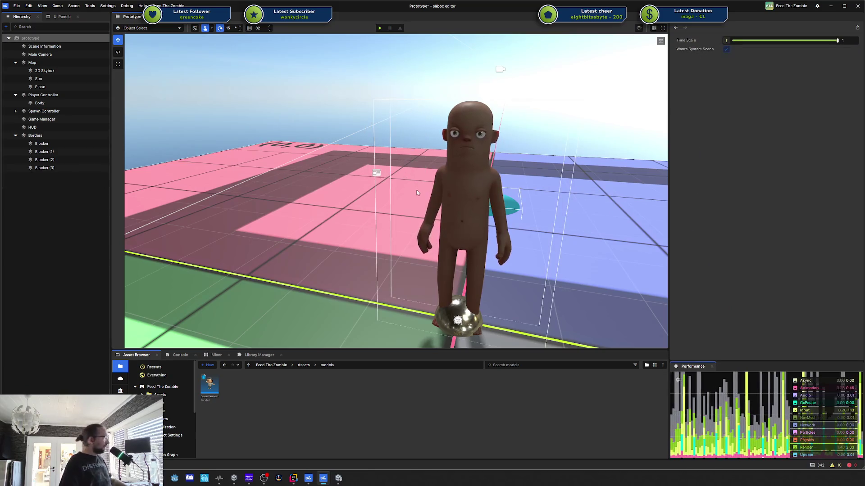
left_click_drag(417, 193, 532, 210)
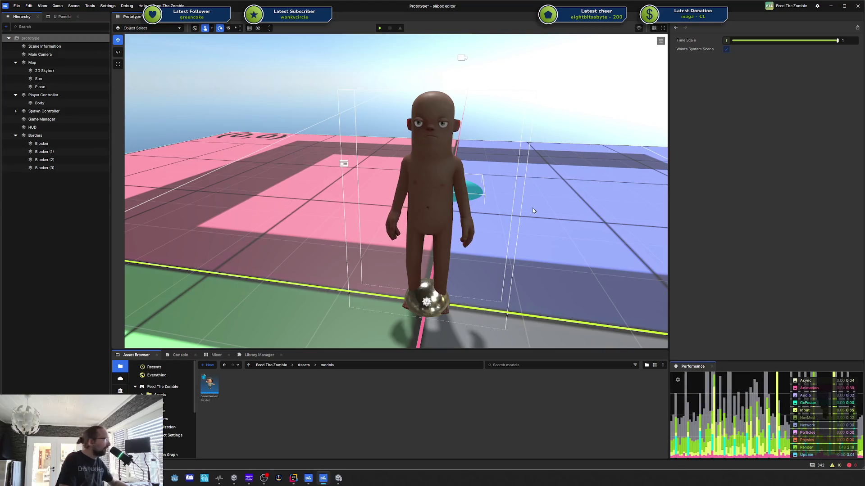
double_click(213, 391)
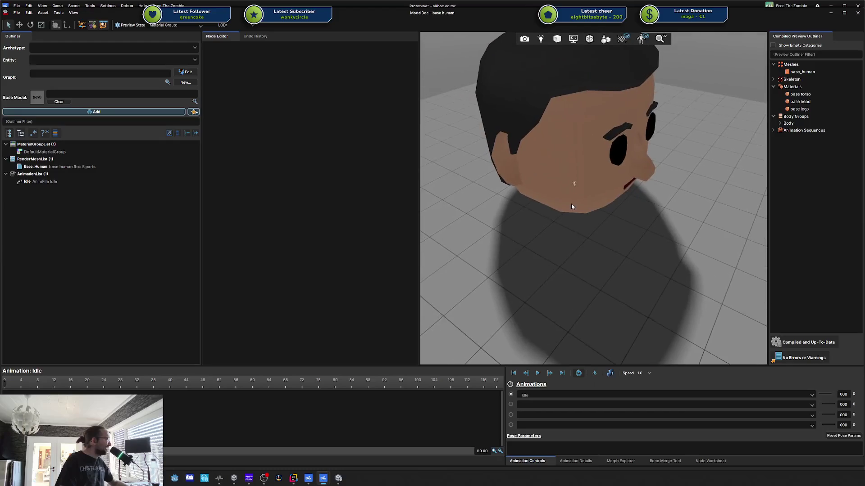
left_click(51, 153)
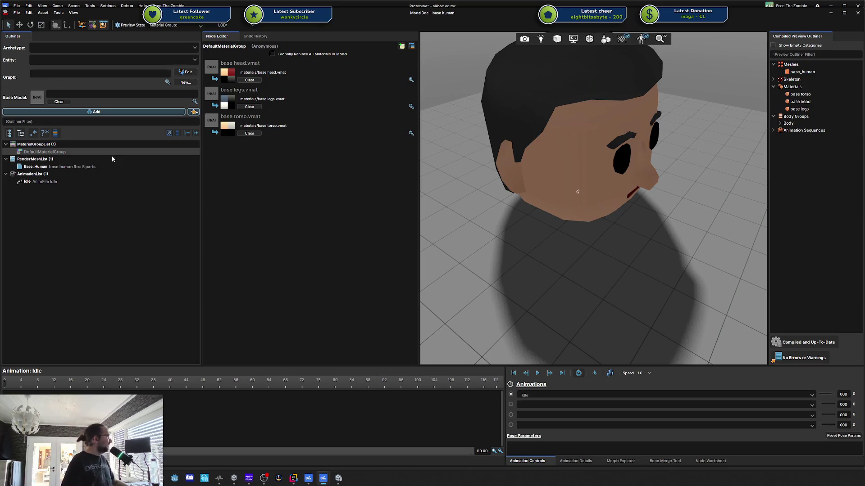
left_click(96, 166)
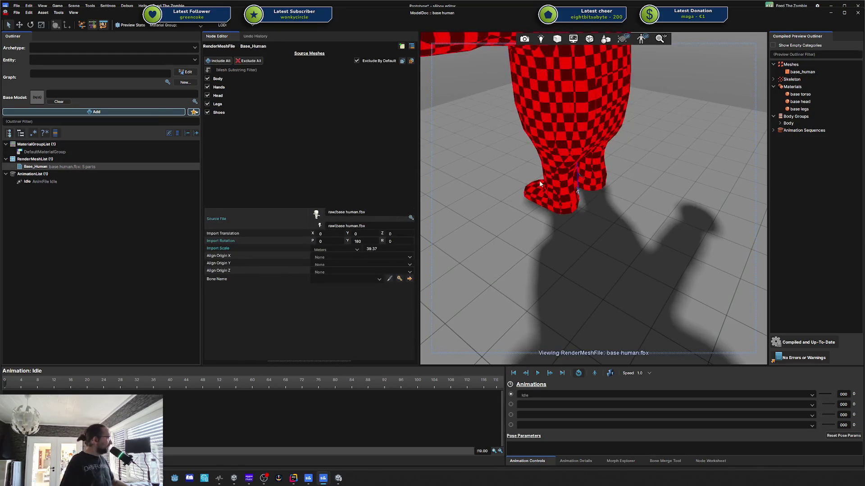
left_click_drag(539, 180, 540, 184)
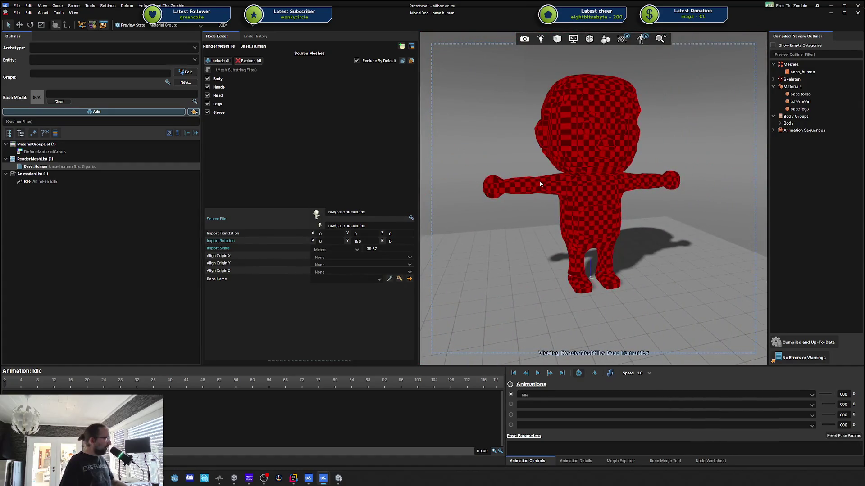
scroll(540, 184, "up", 2)
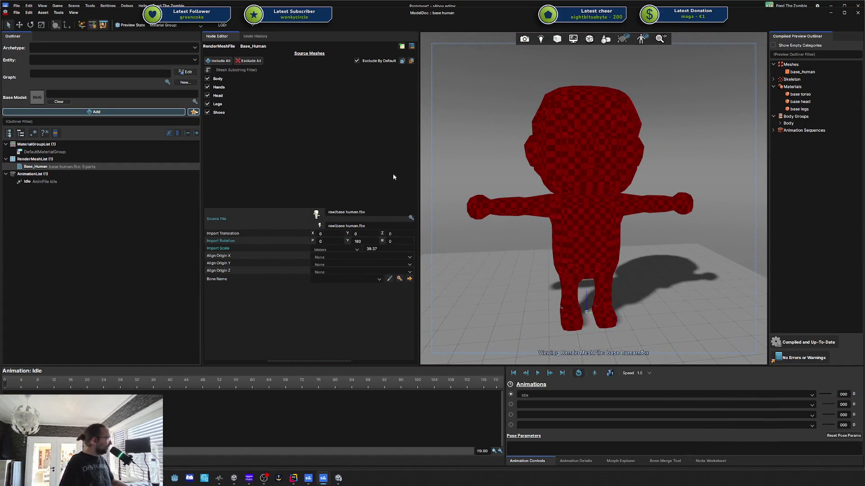
left_click(28, 182)
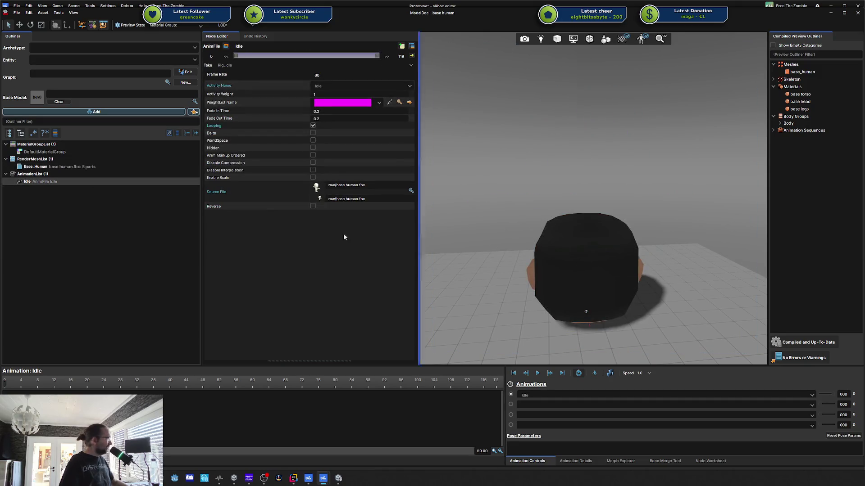
left_click(100, 167)
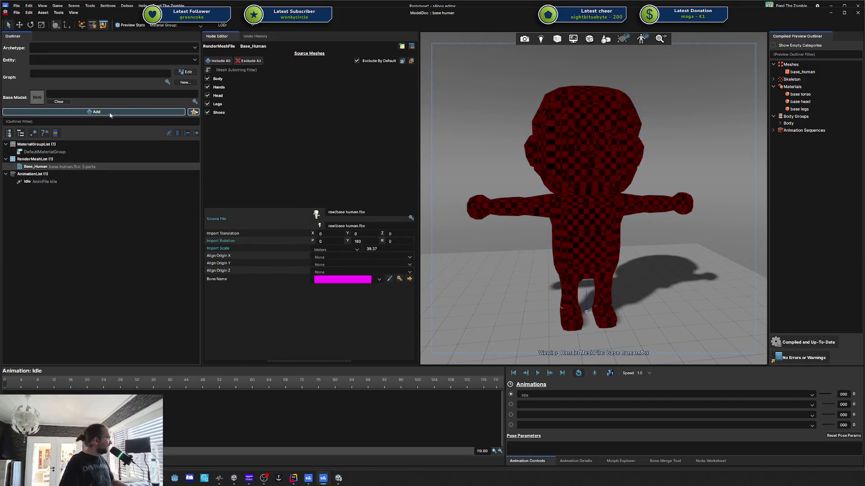
left_click(55, 173)
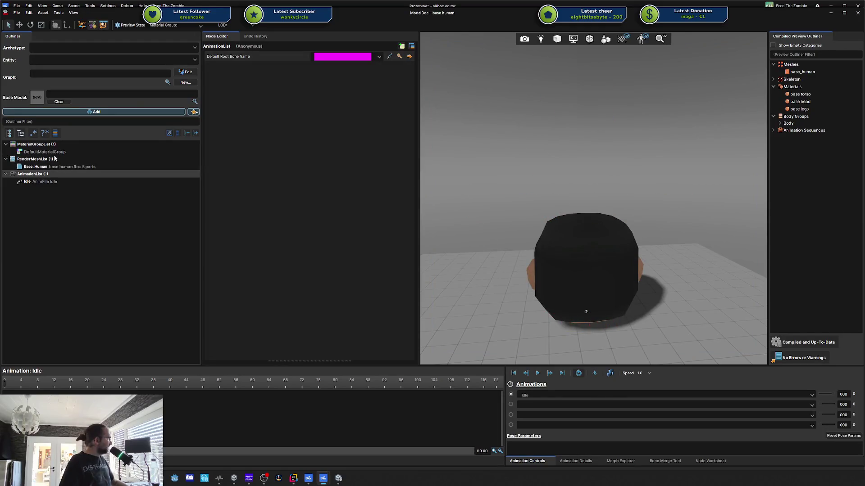
left_click(50, 167)
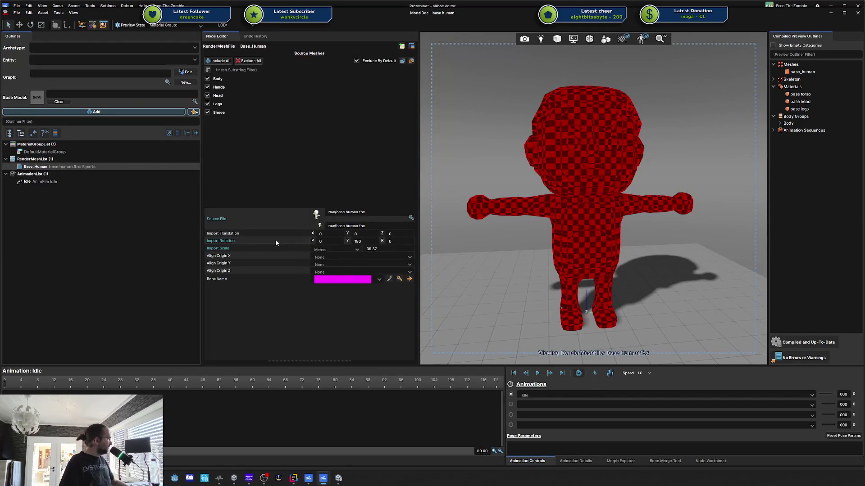
Reset Import Scale to its 1-inch default, recompile, and expand the compiled Skeleton
right_click(238, 247)
left_click(273, 252)
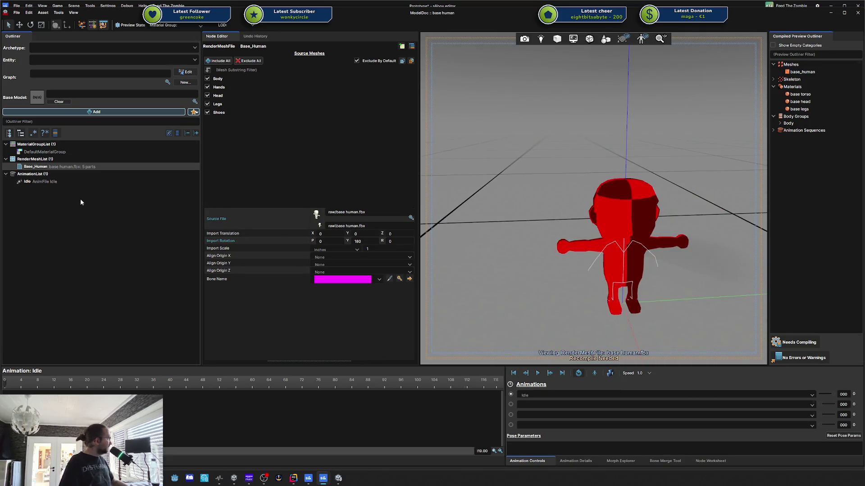
left_click(56, 181)
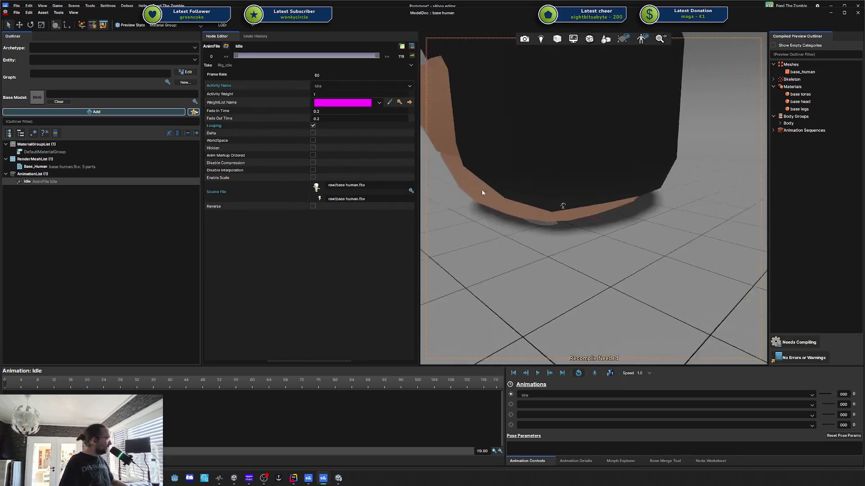
left_click(799, 343)
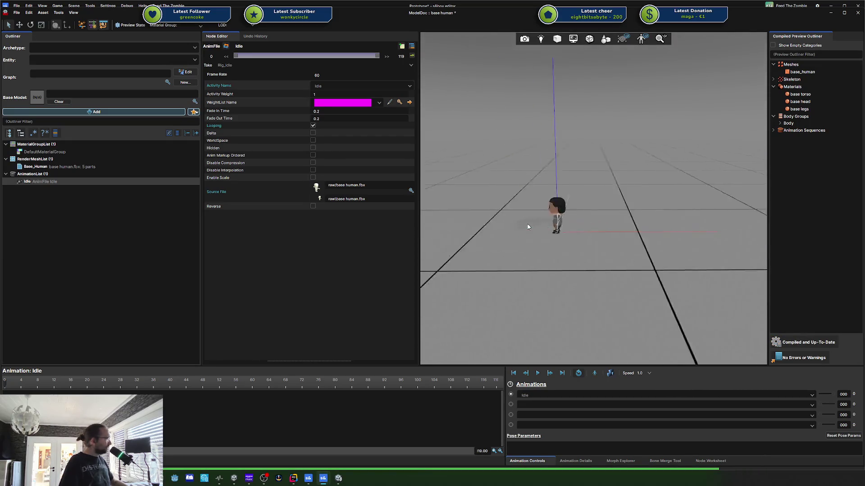
left_click(75, 167)
left_click(71, 181)
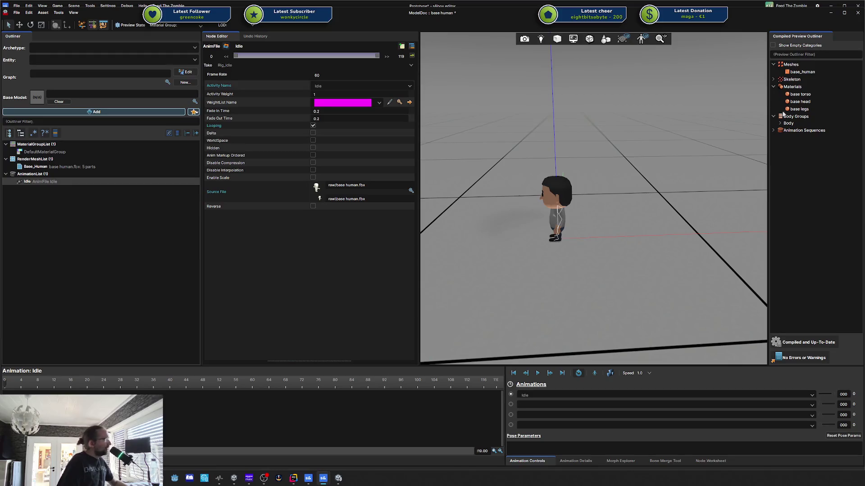
left_click(778, 80)
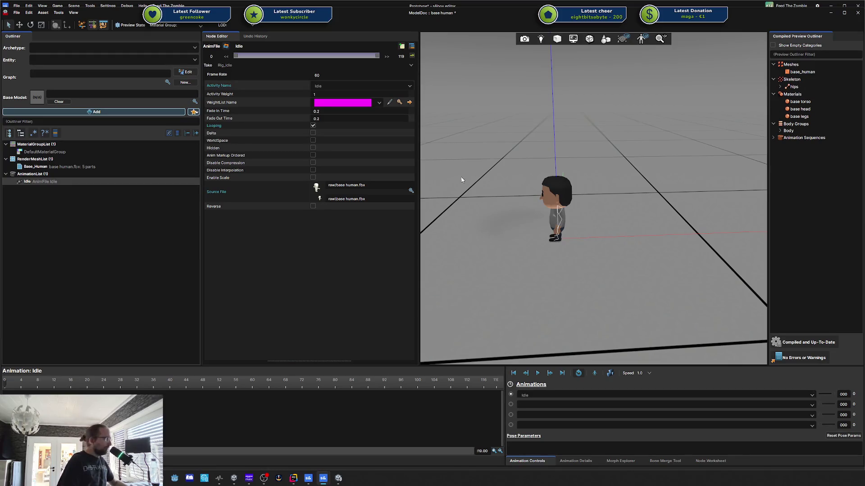
Review the Skeleton and AnimationList, then select Base_Human to check its import rotation Y 180
left_click_drag(461, 180, 574, 190)
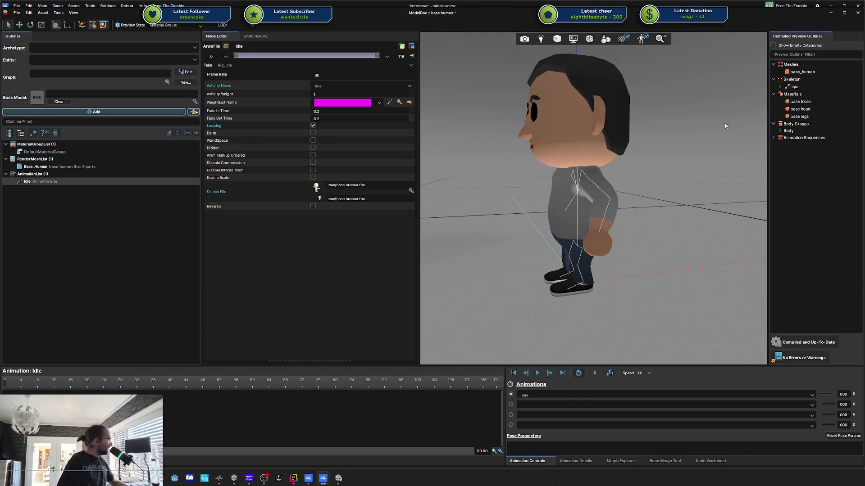
left_click(791, 79)
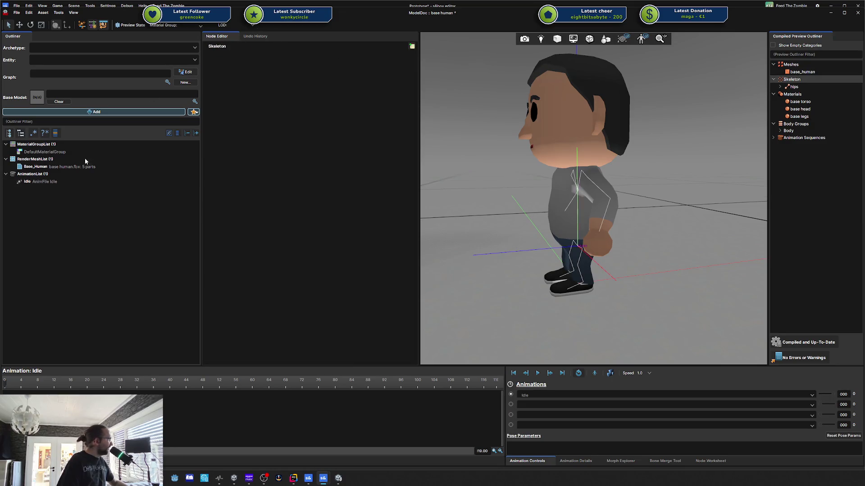
left_click(49, 174)
scroll(579, 194, "down", 5)
left_click_drag(579, 194, 580, 196)
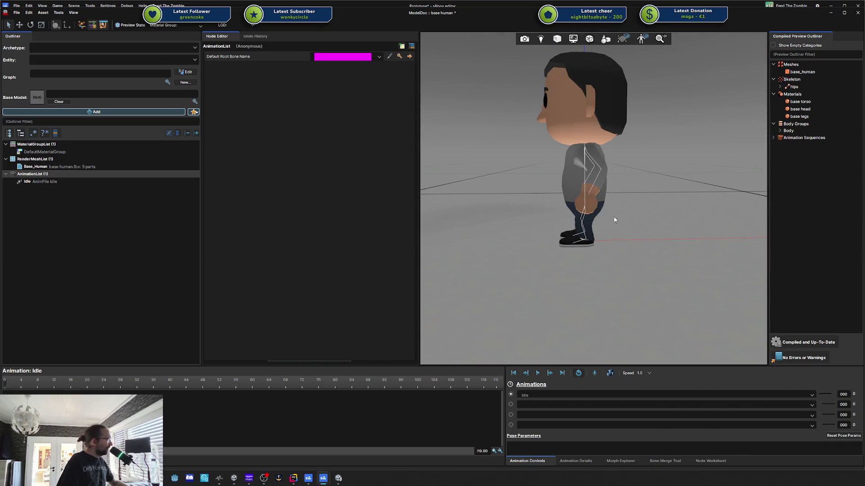
left_click(55, 167)
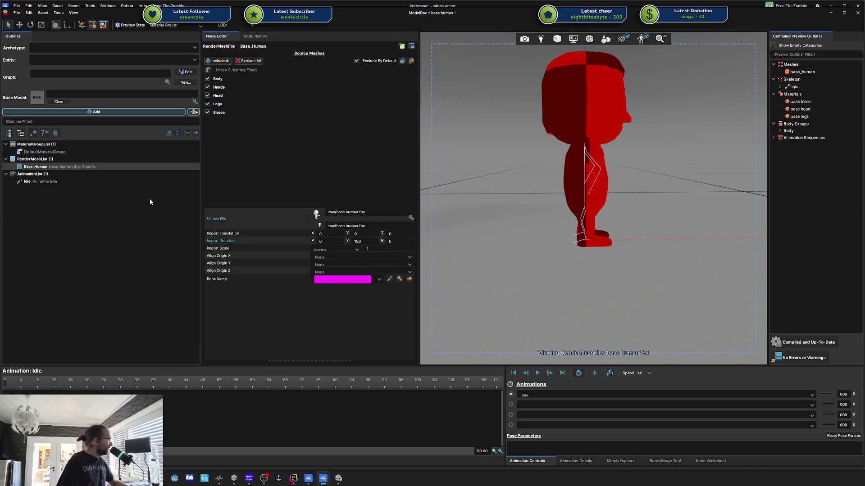
right_click(233, 241)
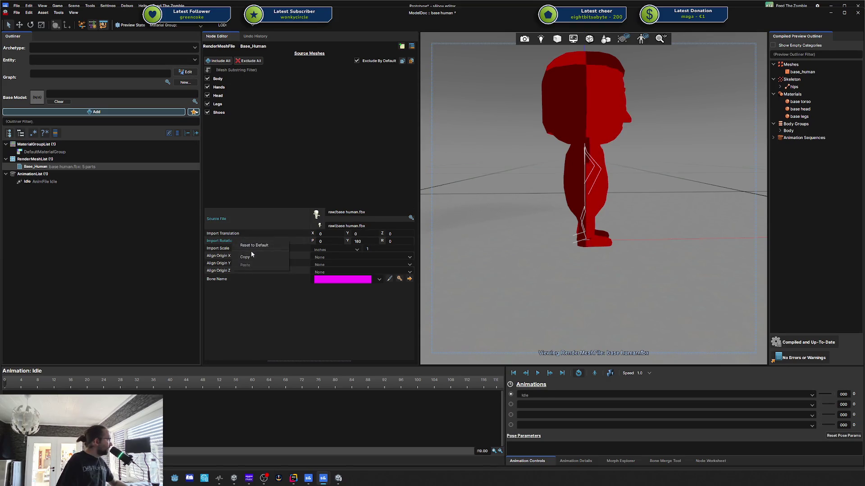
Reset the base human's Import Rotation to default, recompile on Idle, and view the character from the front
left_click(254, 246)
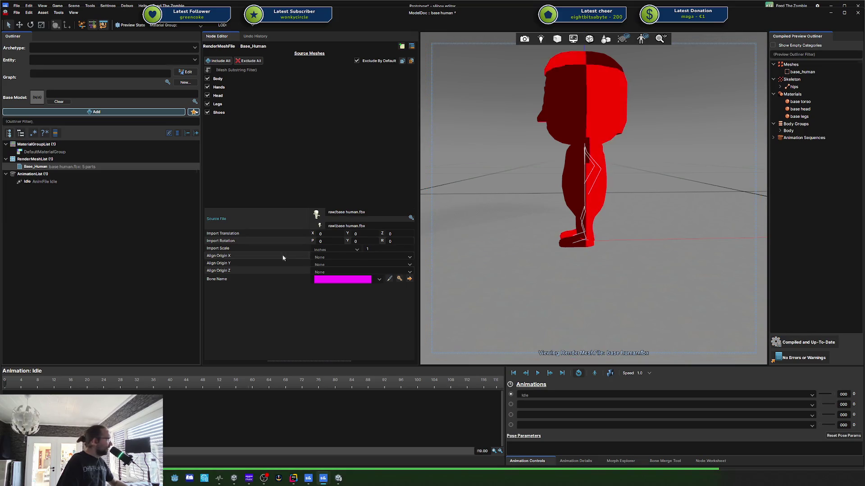
left_click(67, 181)
left_click_drag(433, 180, 578, 181)
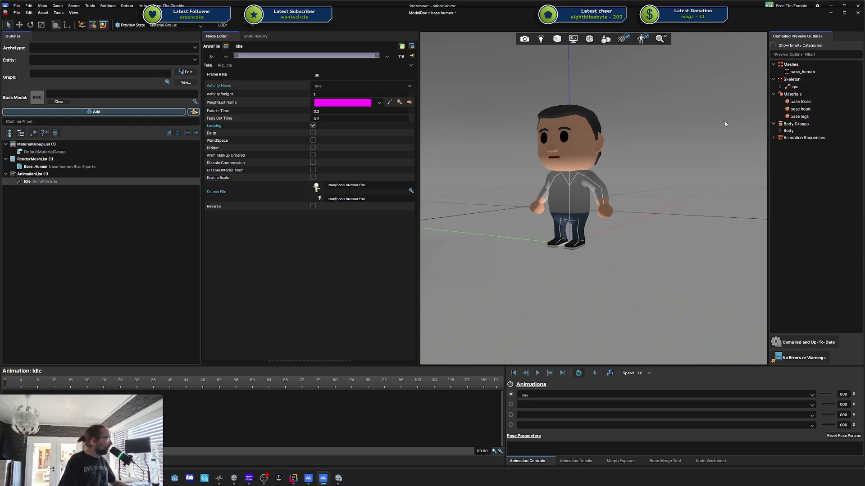
scroll(658, 132, "down", 5)
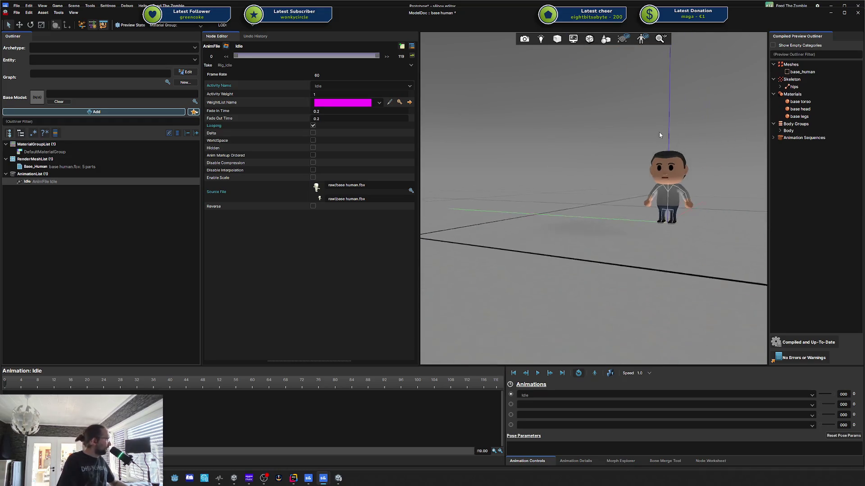
scroll(658, 132, "up", 4)
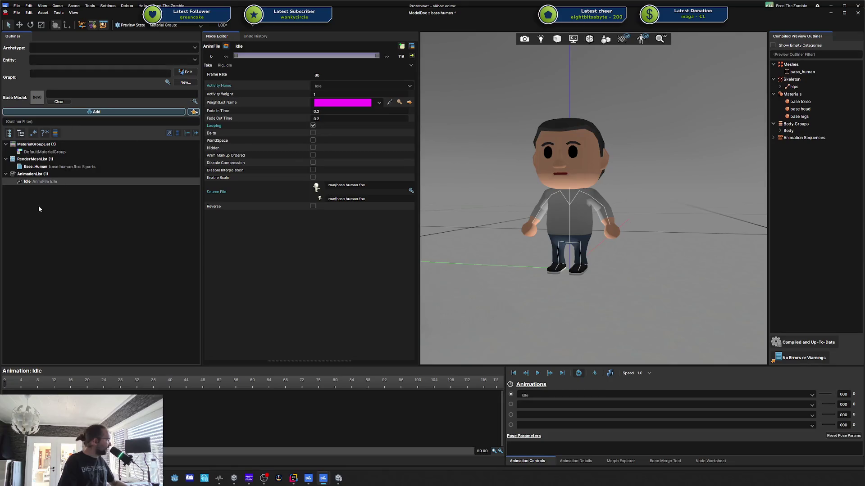
Inspect the upperarm_l bone, then save the base human model with Ctrl+S and close ModelDoc
left_click(40, 185)
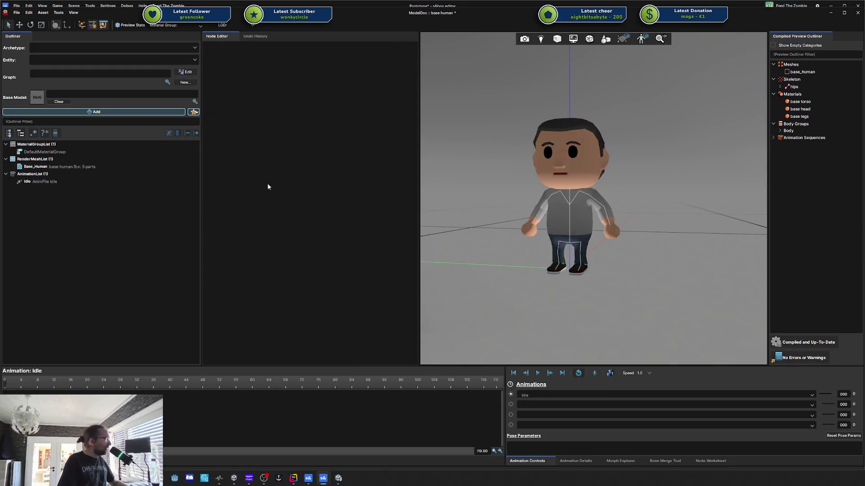
left_click(591, 195)
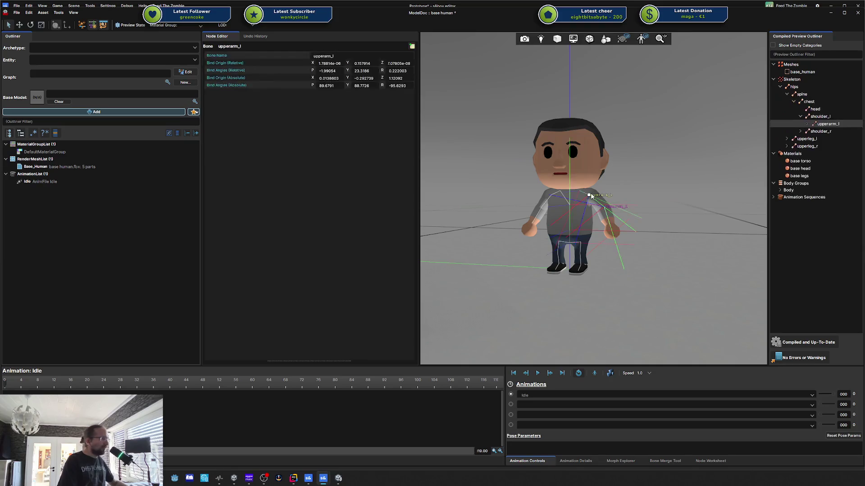
left_click(507, 211)
key("ctrl+s")
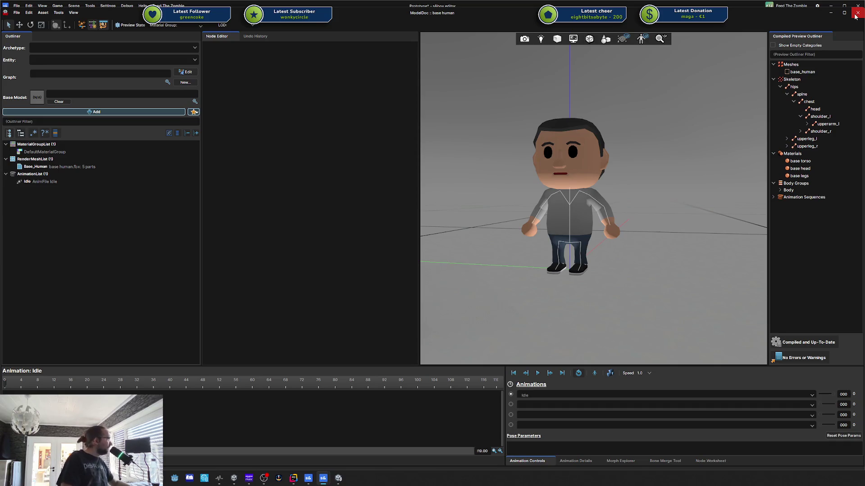
left_click(856, 15)
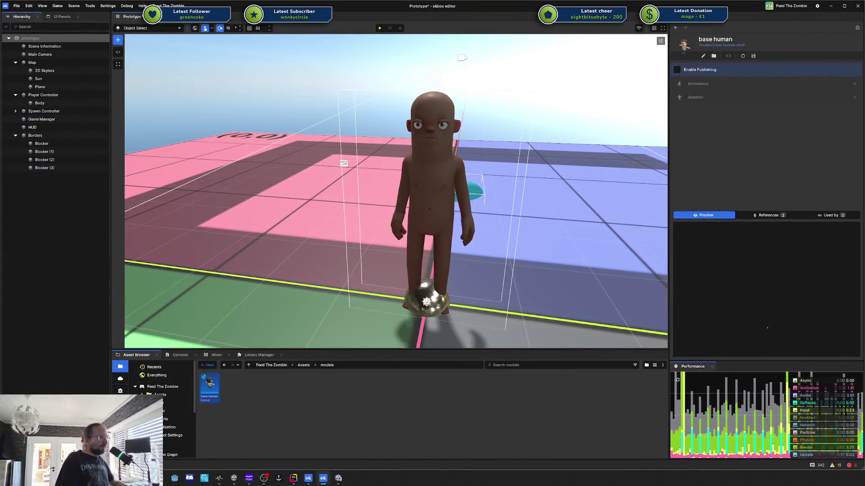
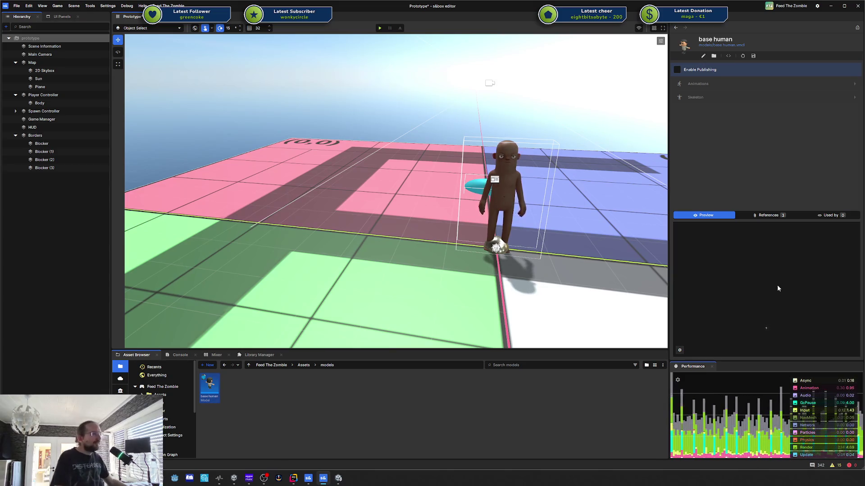
Fly the viewport camera around the base human model on the grid, then frame it up close
key("w")
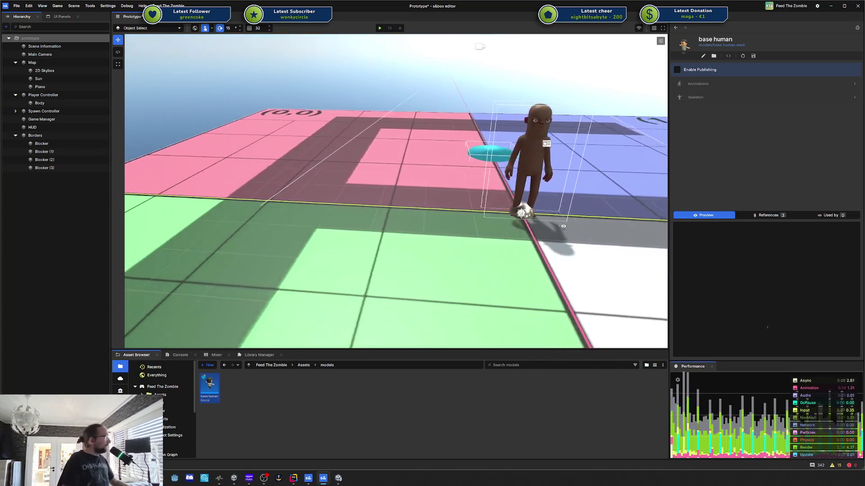
key("s")
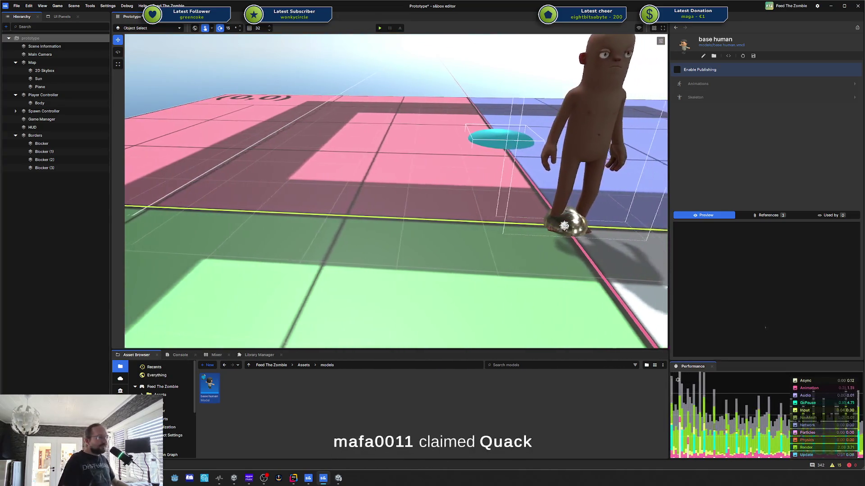
key("s")
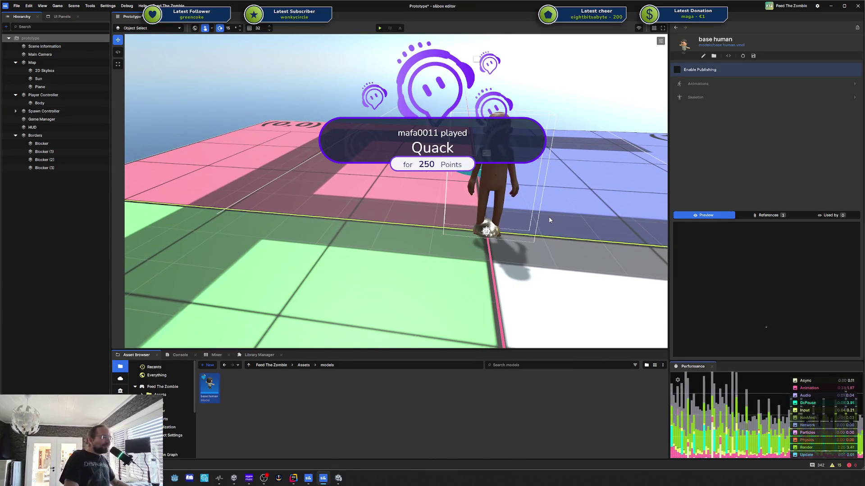
key("s")
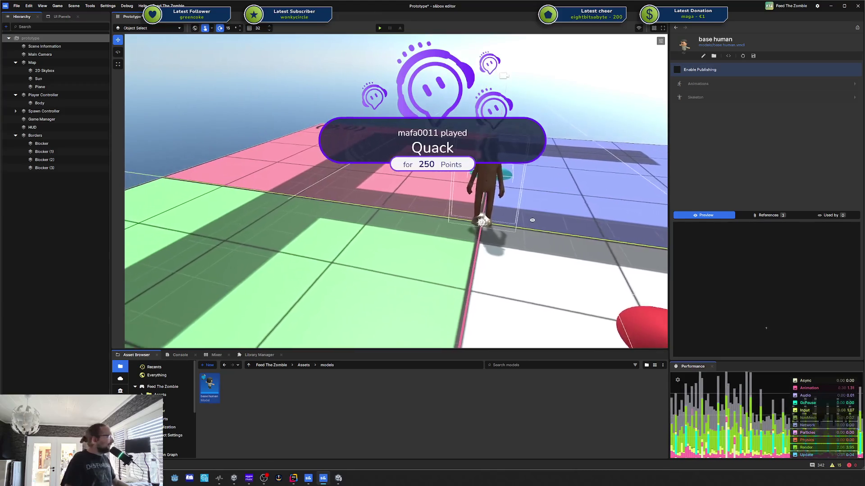
key("s")
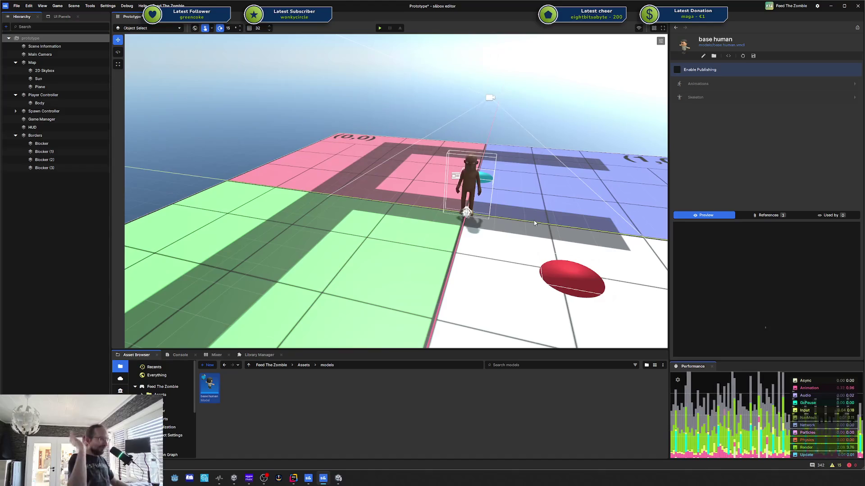
key("w")
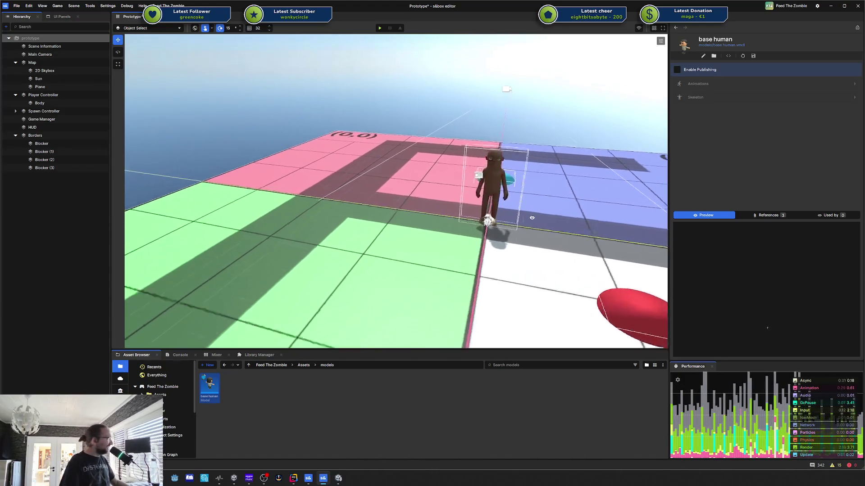
key("s")
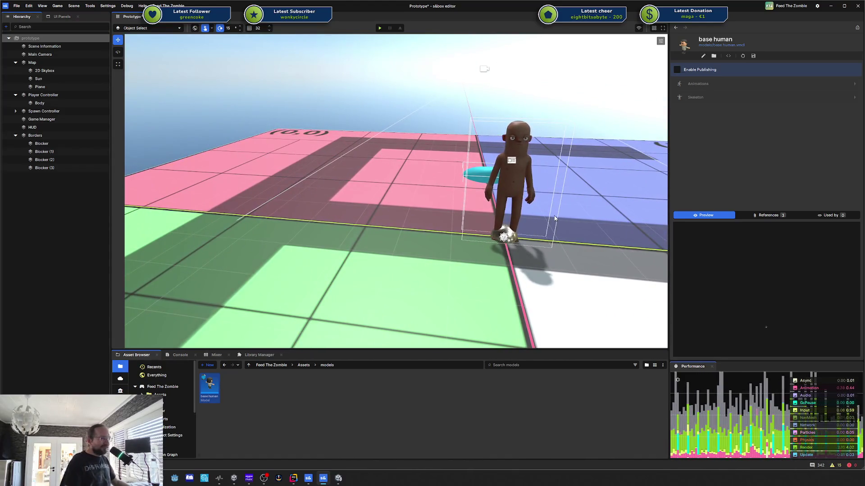
key("d")
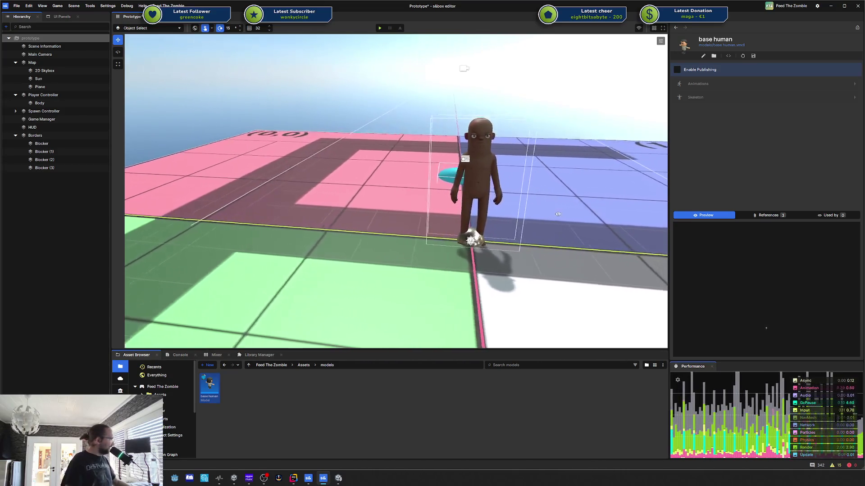
key("a")
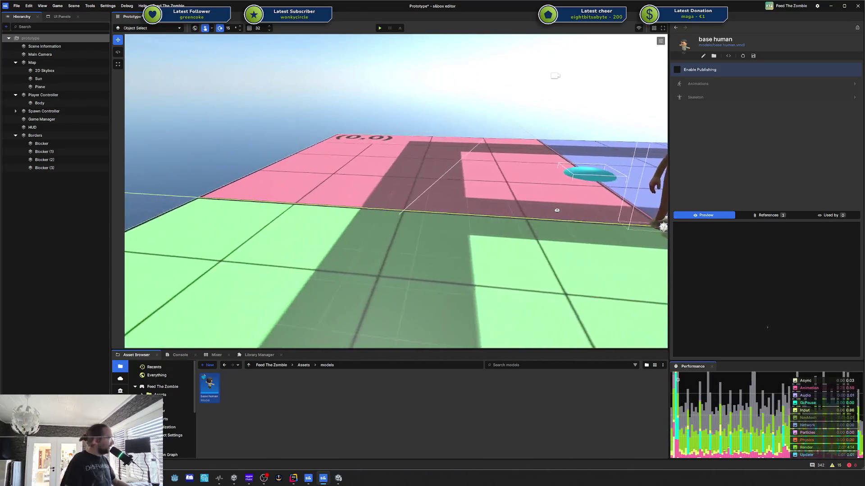
key("d")
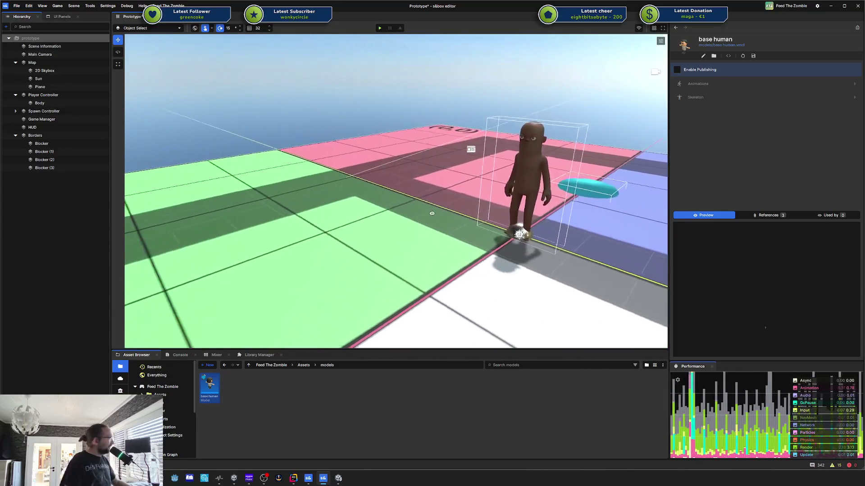
key("s")
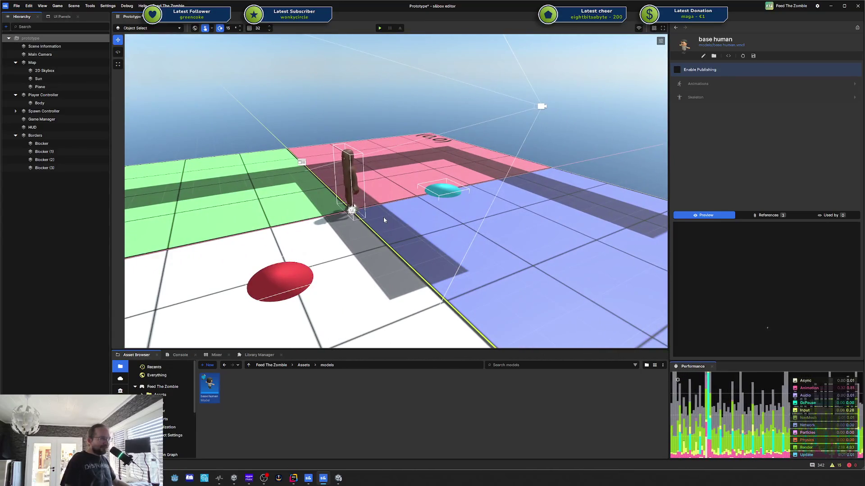
key("w")
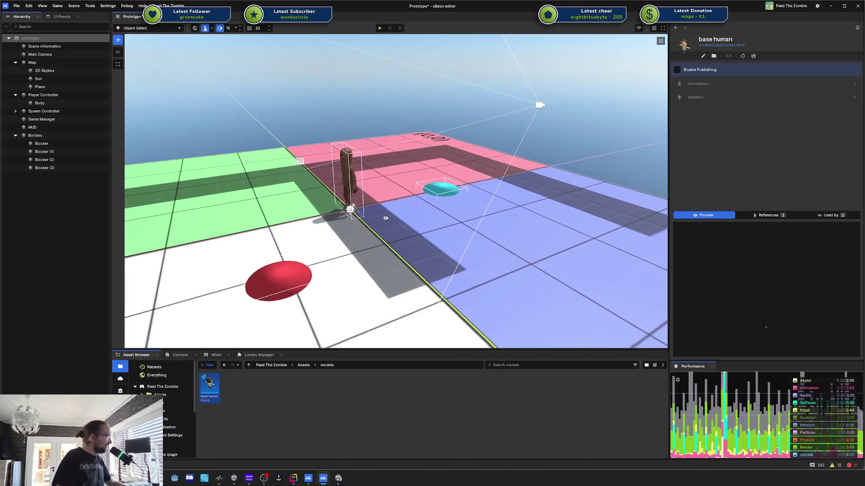
key("f")
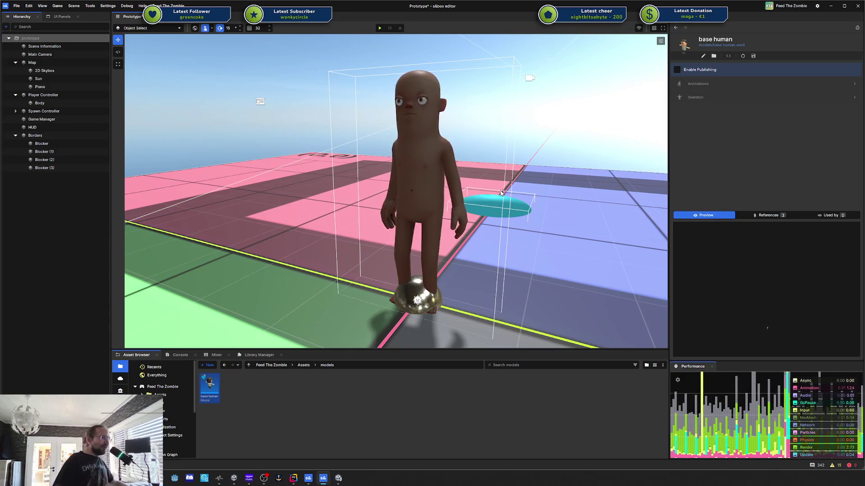
Zoom out and swing the camera around the character to bring the red disc in
scroll(501, 193, "down", 3)
scroll(397, 192, "down", 5)
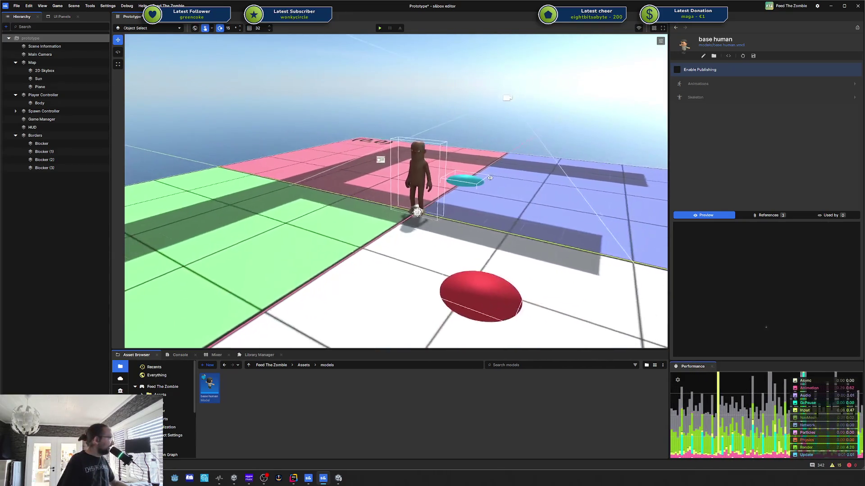
key("a")
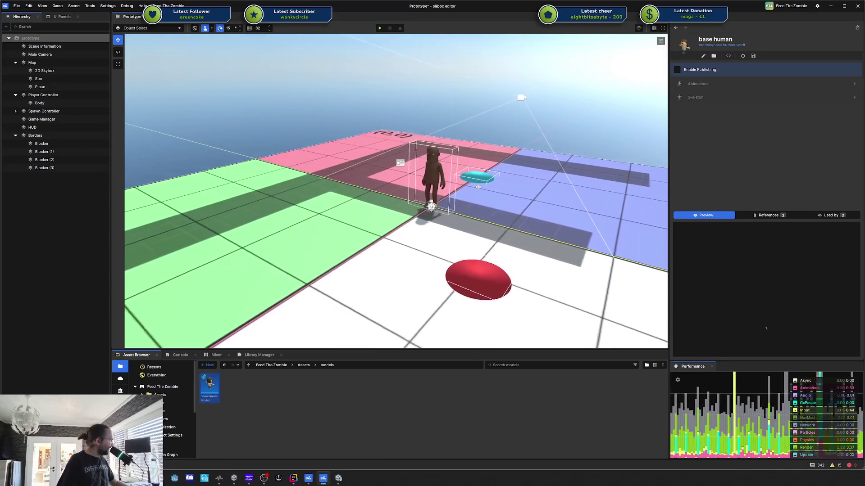
key("a")
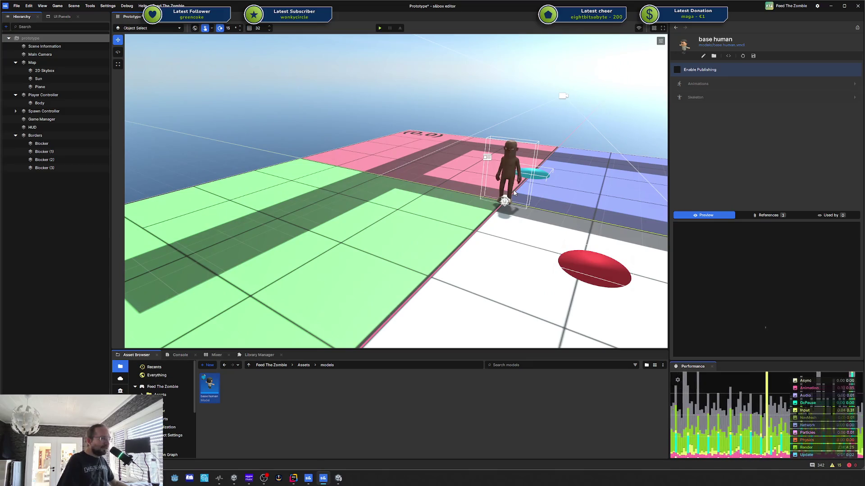
key("w")
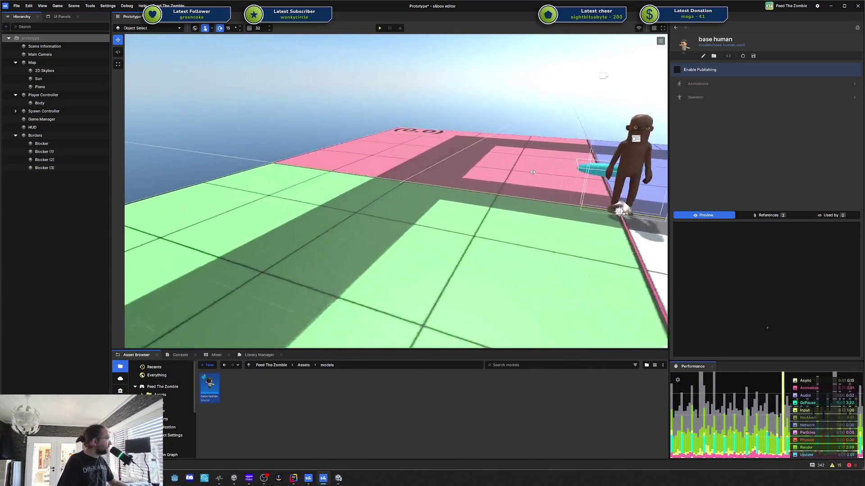
key("d")
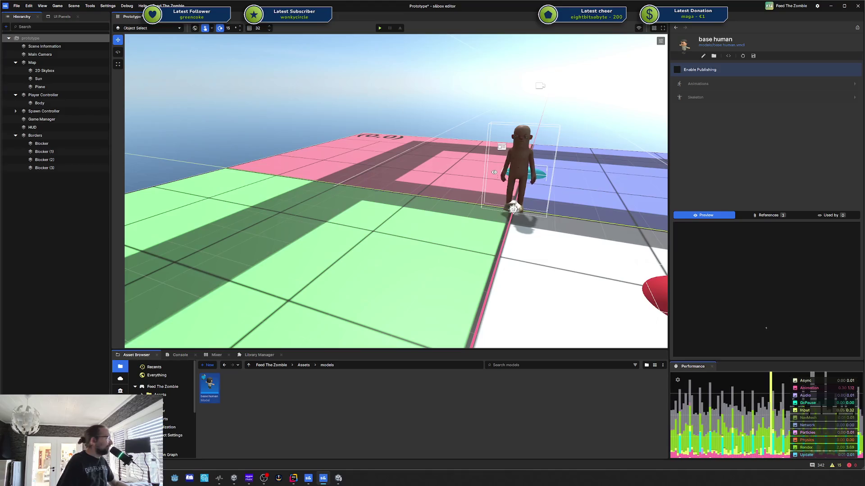
mouse_move(555, 147)
left_mouse_down()
mouse_move(504, 172)
mouse_move(529, 166)
left_mouse_up()
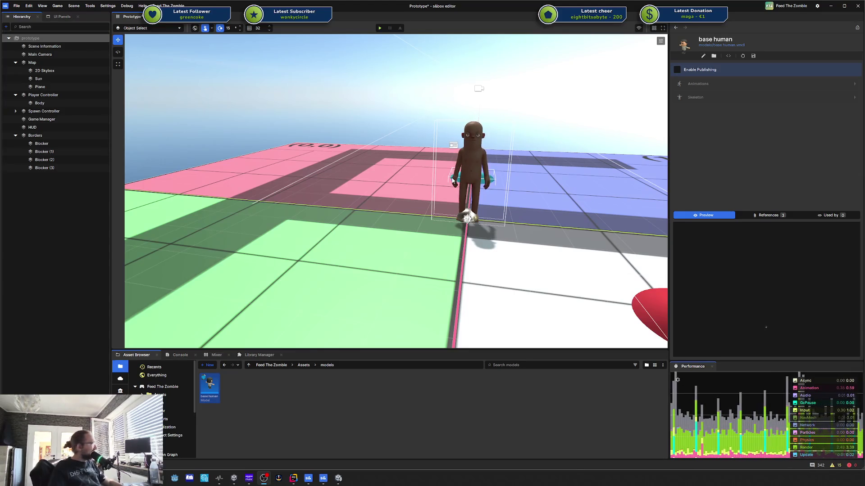
mouse_move(453, 181)
left_mouse_down()
mouse_move(508, 184)
mouse_move(496, 185)
left_mouse_up()
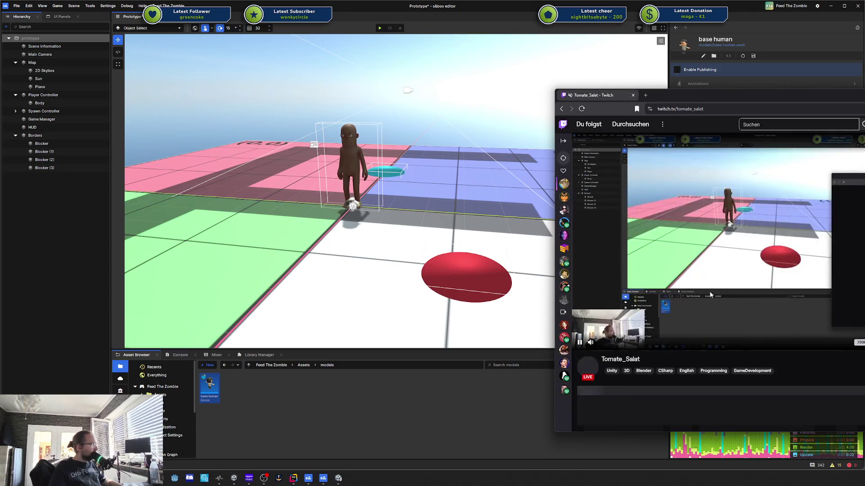
Go to the streamer's channel videos and start the Custom Animation System VOD partway in
left_click(612, 361)
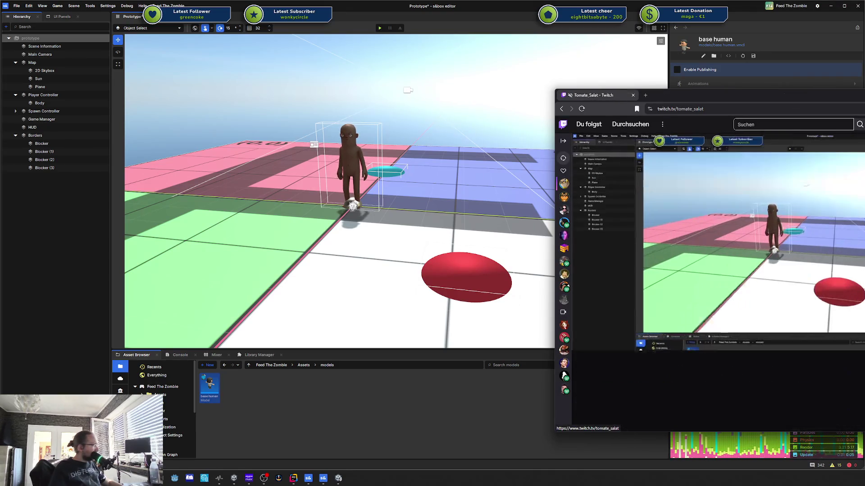
left_click(665, 339)
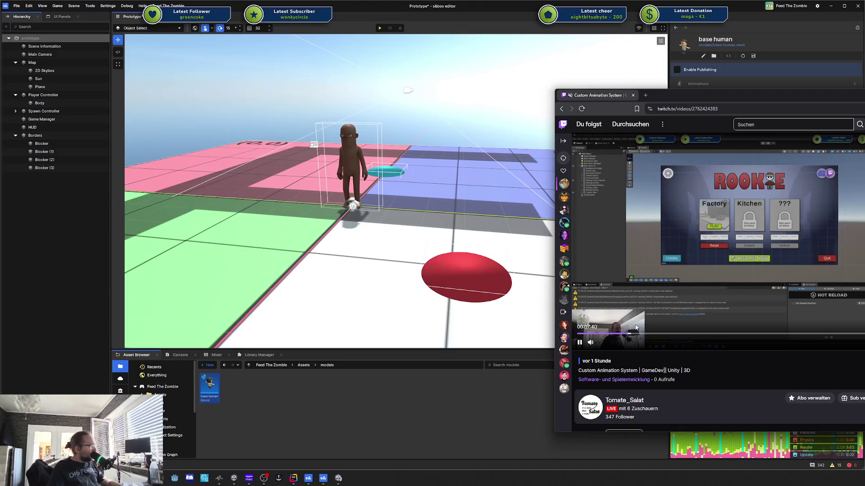
left_click(634, 326)
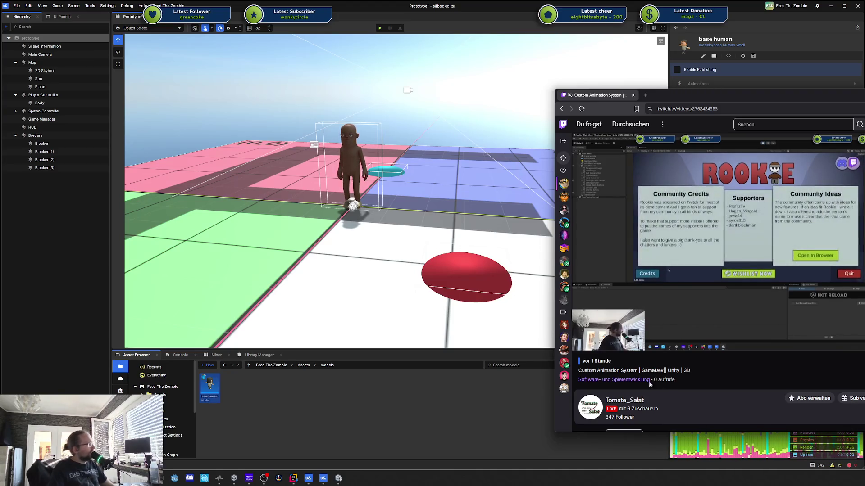
Skip ahead to the Credits screen, then switch back to the s&box editor
key("Right")
key("Right")
key("Right")
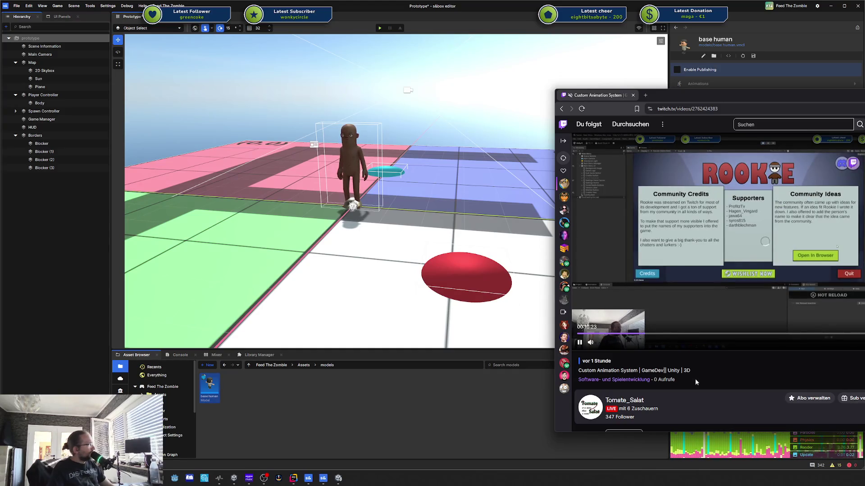
key("Right")
key("Right")
key("Right")
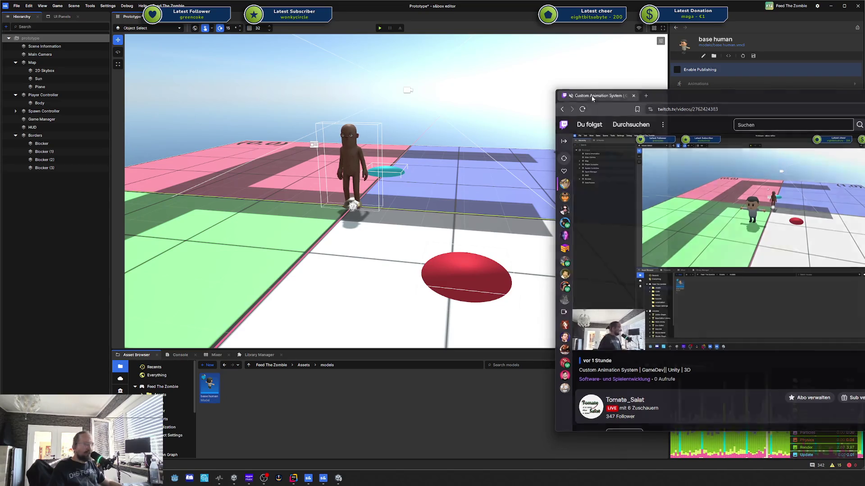
key("alt+Tab")
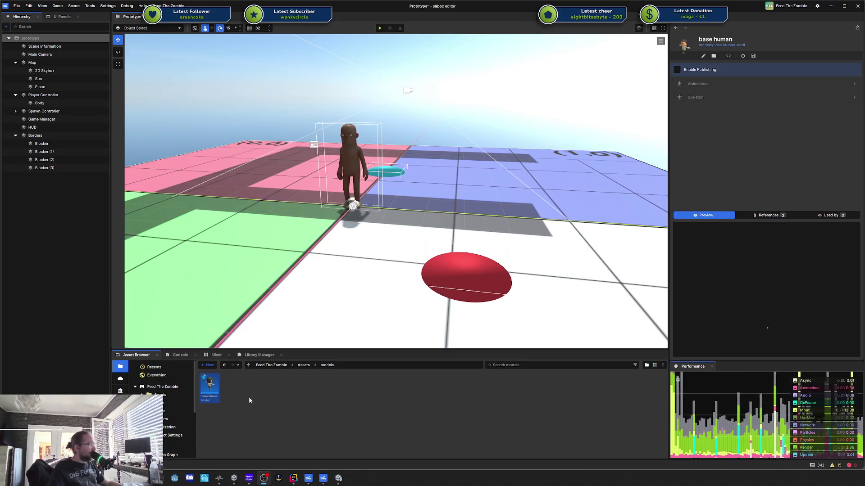
Bring the Twitch browser back over the s&box editor and shift it further into view
key("super+d")
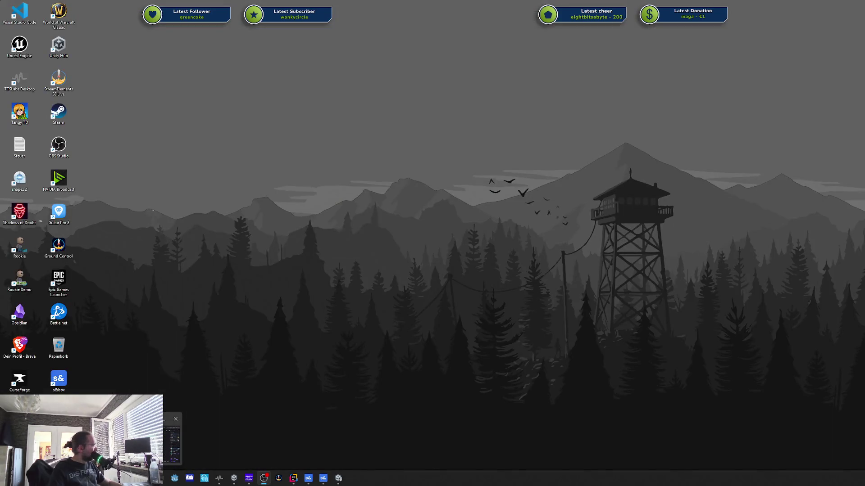
key("super+d")
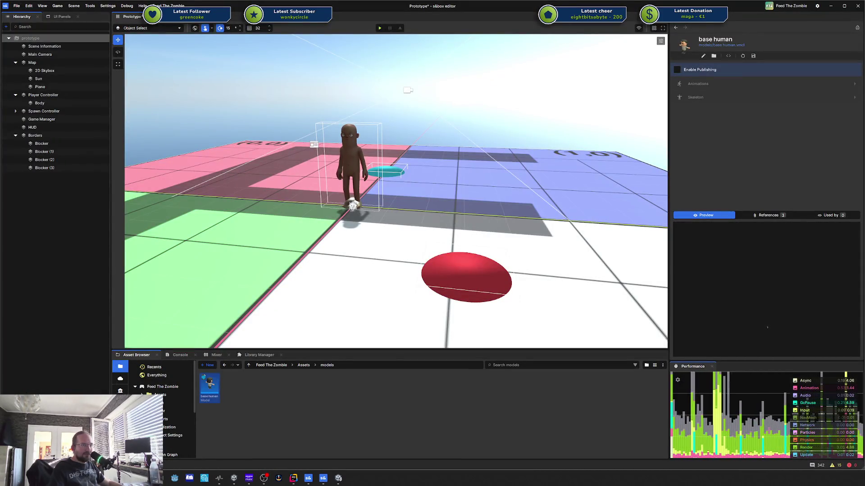
key("alt+Tab")
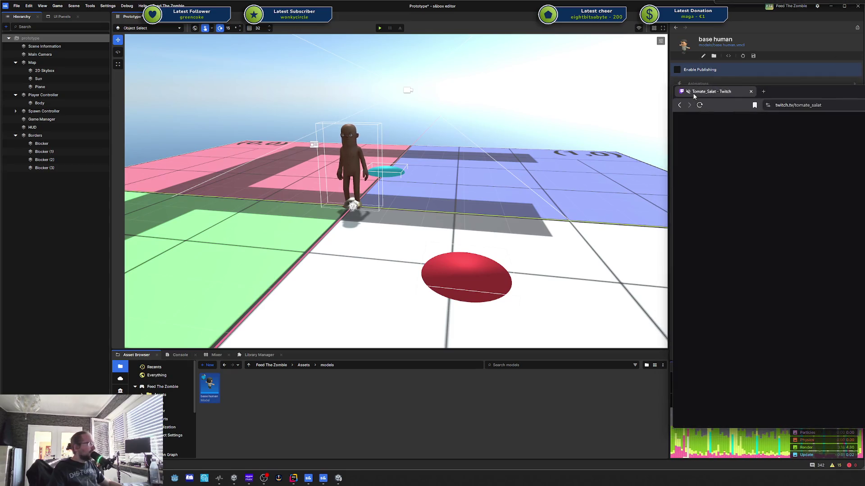
left_click_drag(692, 92, 580, 93)
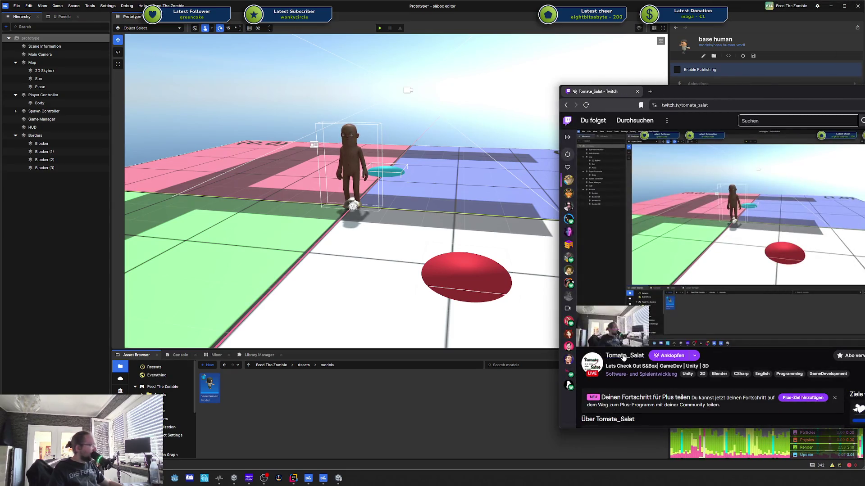
Show all past broadcasts and open the 3:20:25 Custom Animation System video at about 23 minutes
left_click(623, 358)
left_click(676, 231)
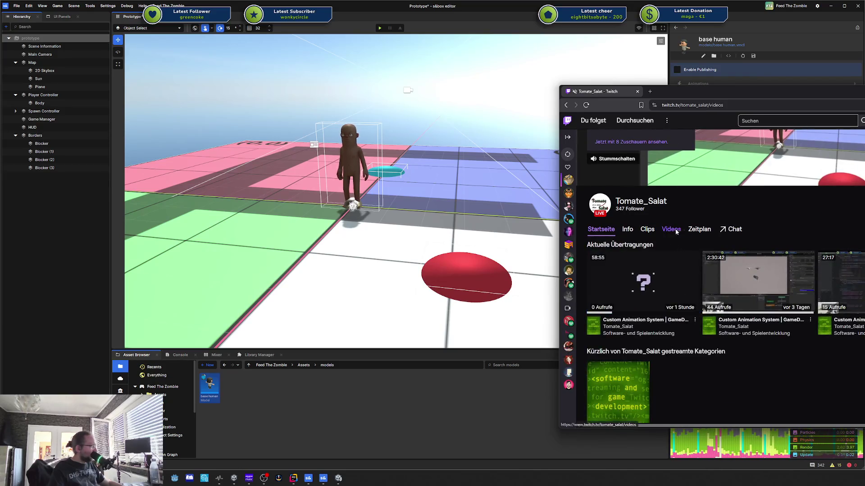
scroll(747, 241, "down", 2)
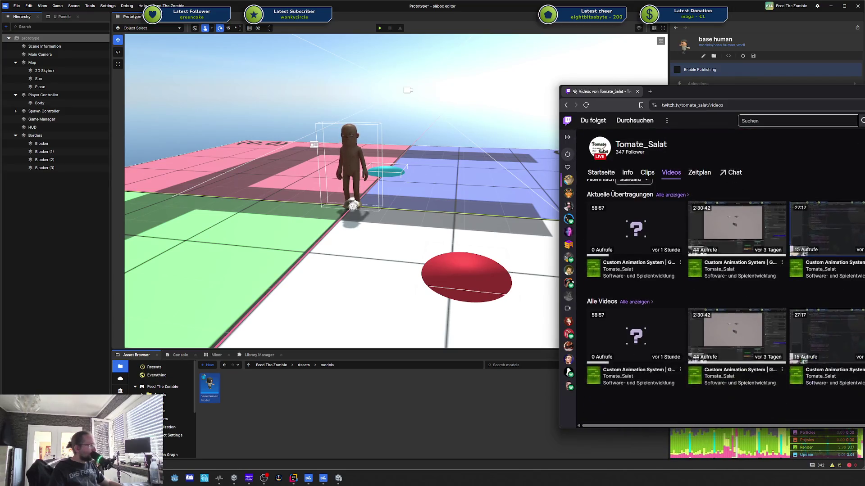
left_click(667, 196)
scroll(760, 272, "down", 3)
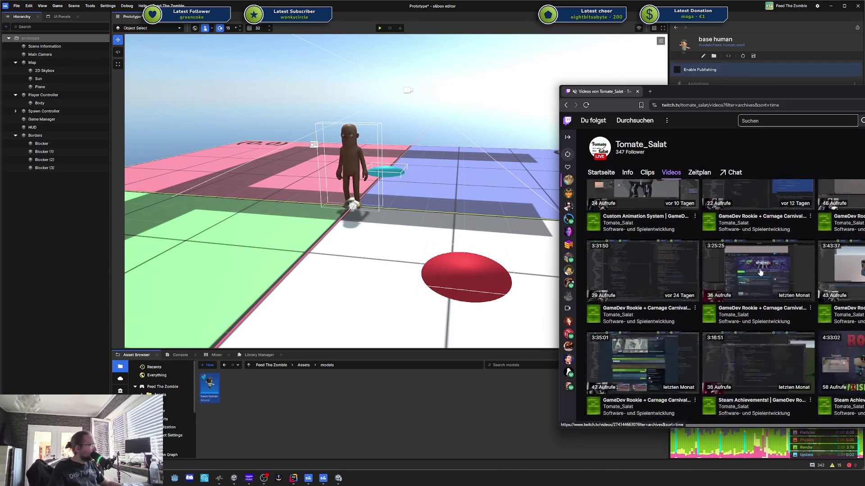
scroll(760, 273, "down", 1)
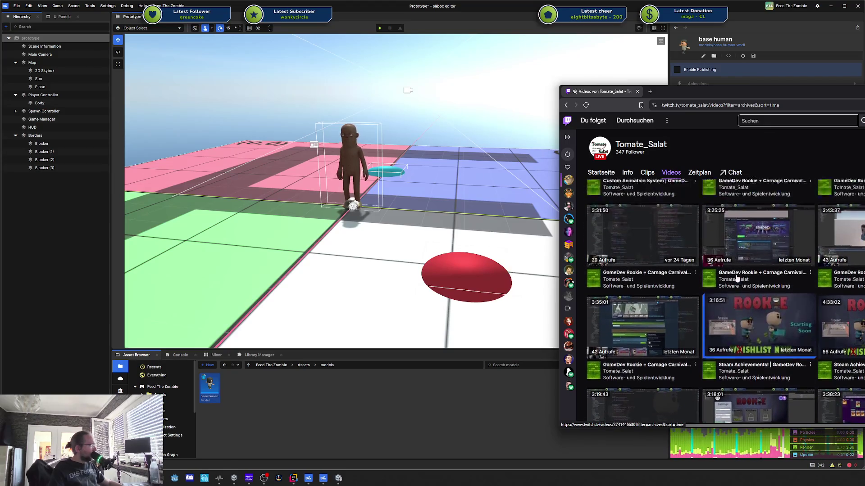
scroll(737, 278, "up", 5)
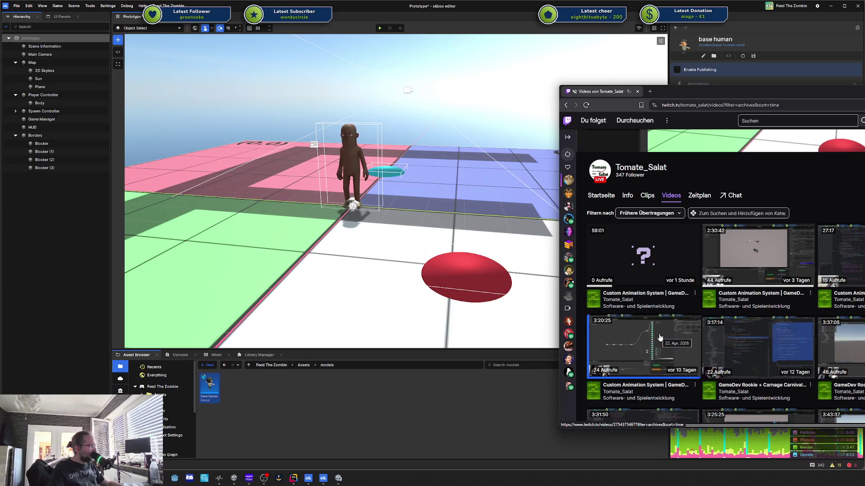
left_click(660, 338)
left_click(625, 330)
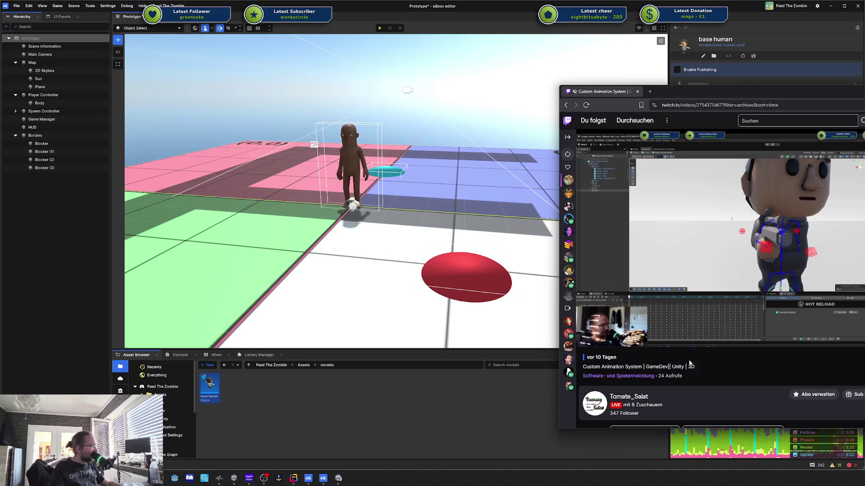
Skim the broadcast at about 52 min, 1:14 and near the end, then return to the videos list
mouse_move(681, 346)
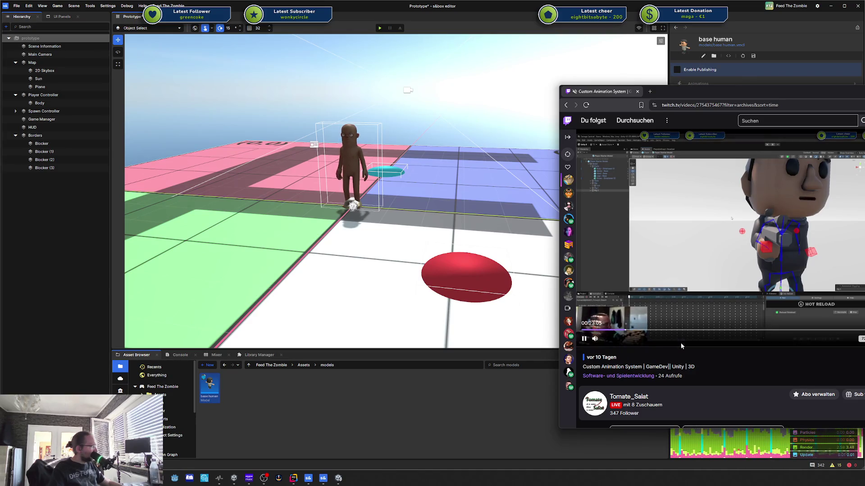
left_click(680, 330)
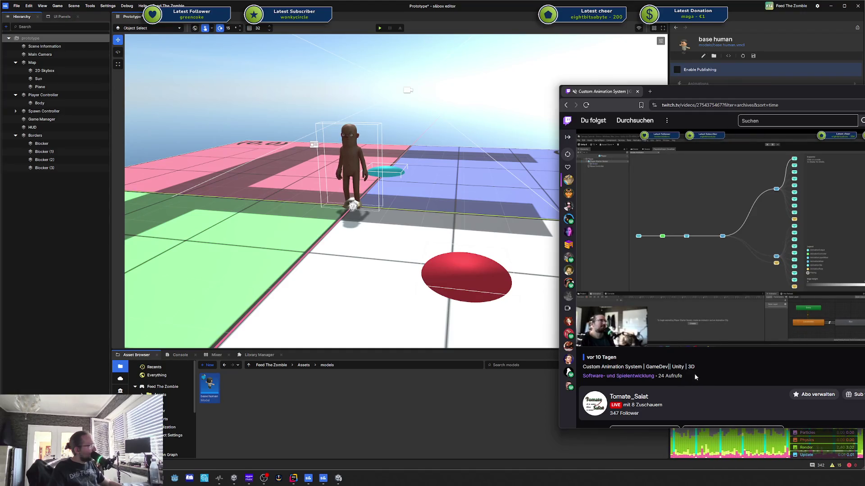
mouse_move(616, 344)
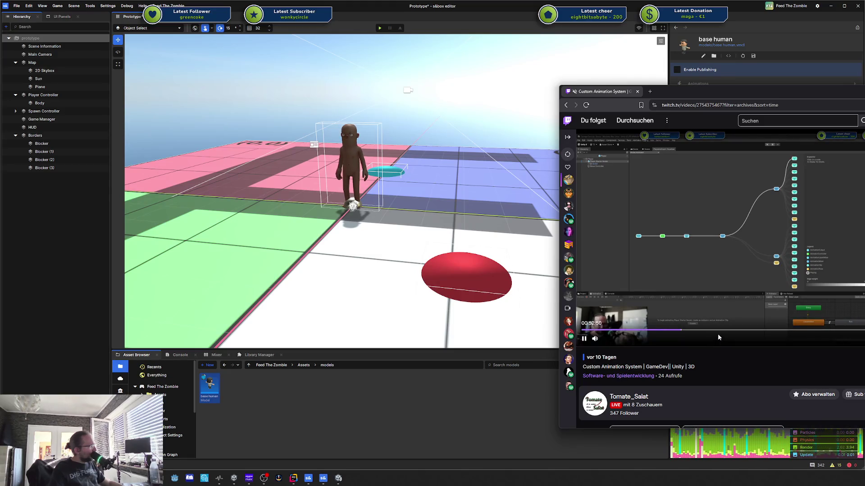
left_click(718, 332)
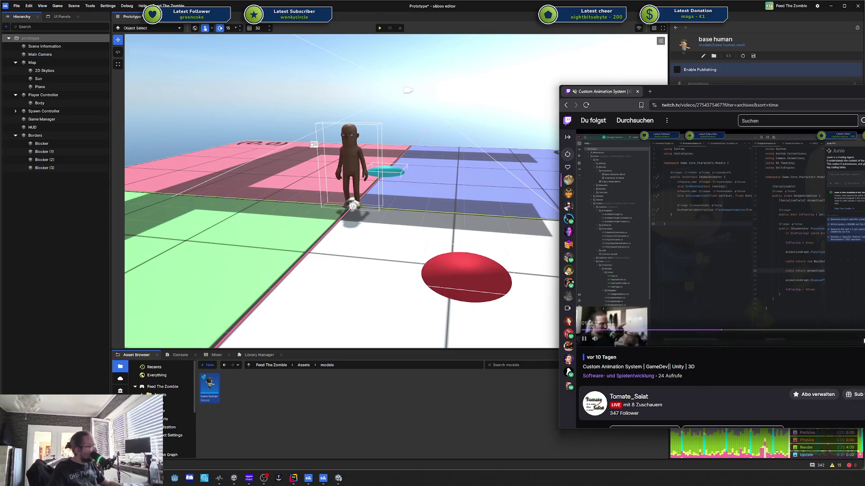
left_click(847, 330)
double_click(758, 346)
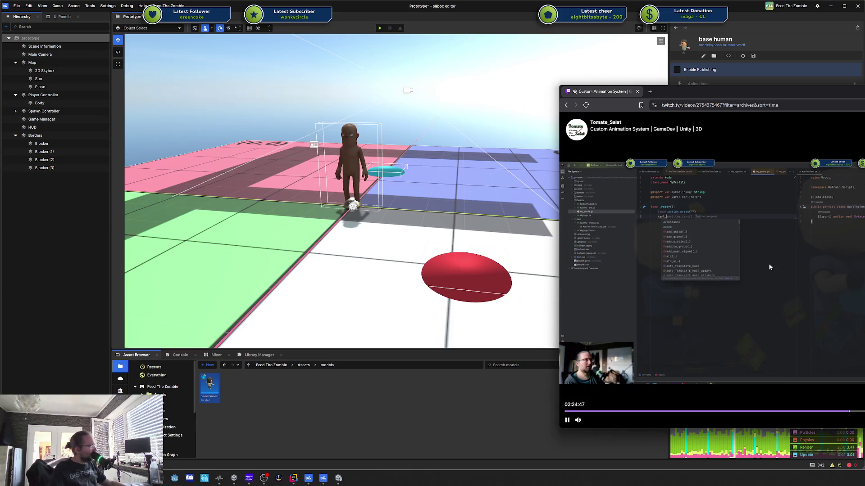
key("alt+Left")
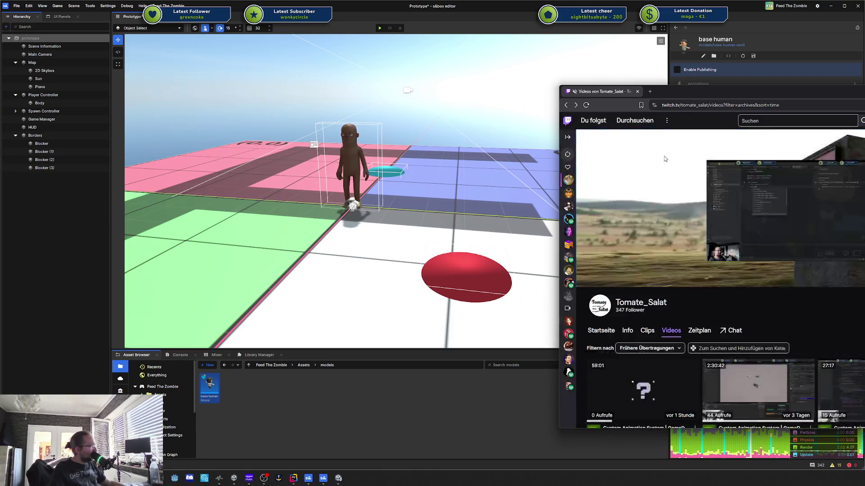
Play the five-day-old Custom Animation System broadcast from the videos list
scroll(761, 289, "down", 1)
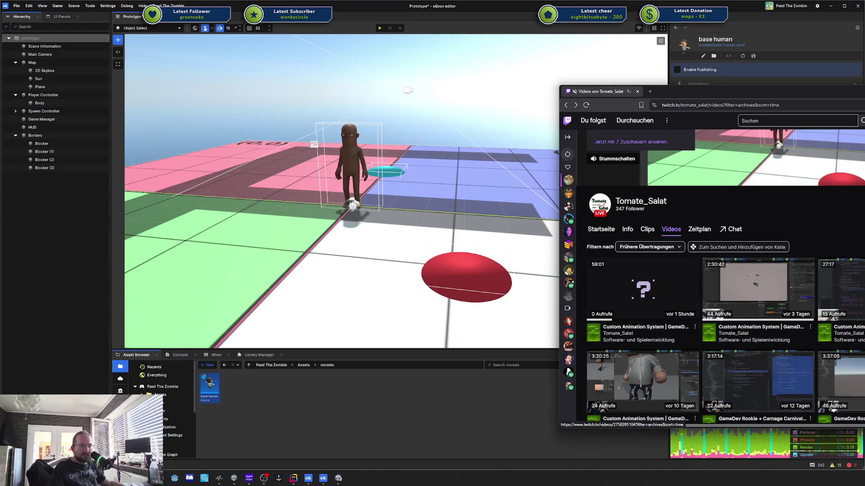
left_click(760, 289)
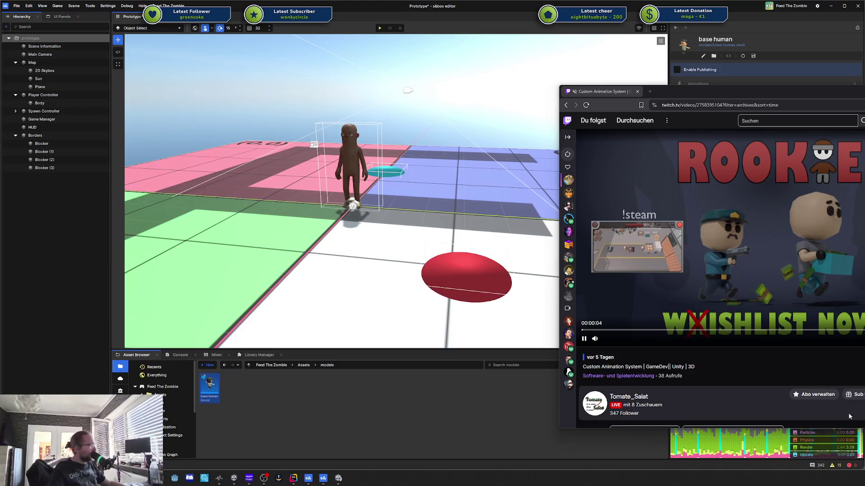
Skip the broadcast to about 9 then 45 minutes and switch to theater mode
left_click(598, 331)
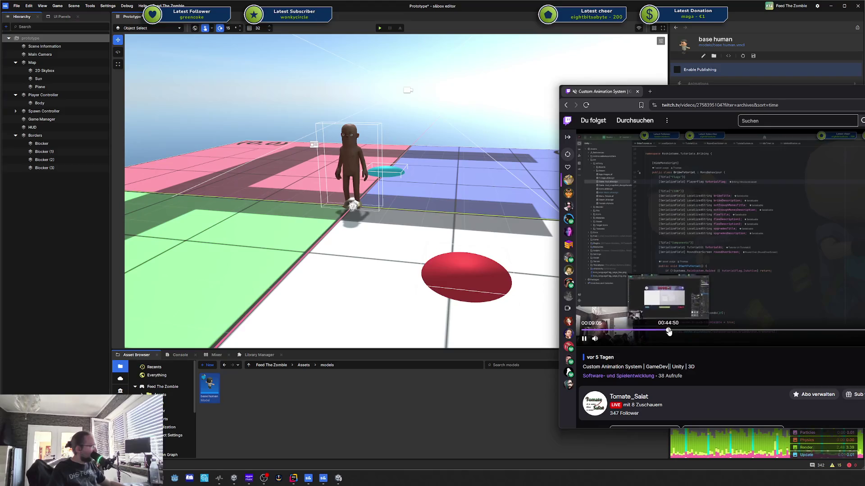
left_click(656, 331)
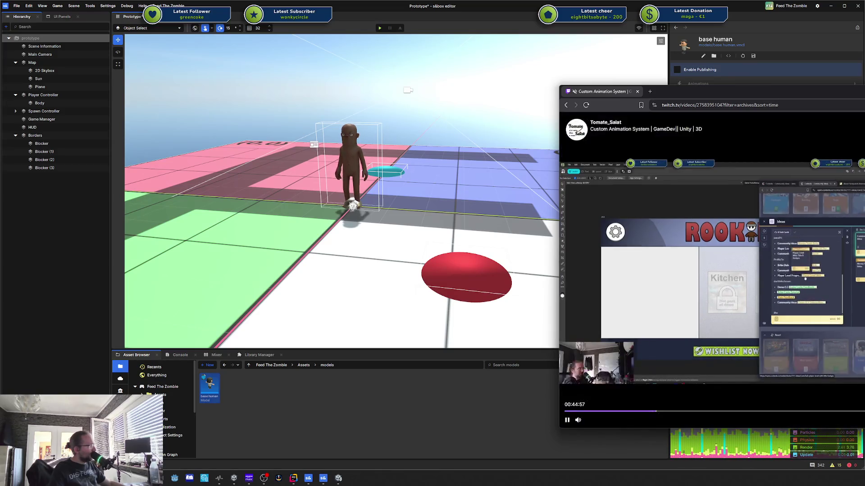
key("alt+t")
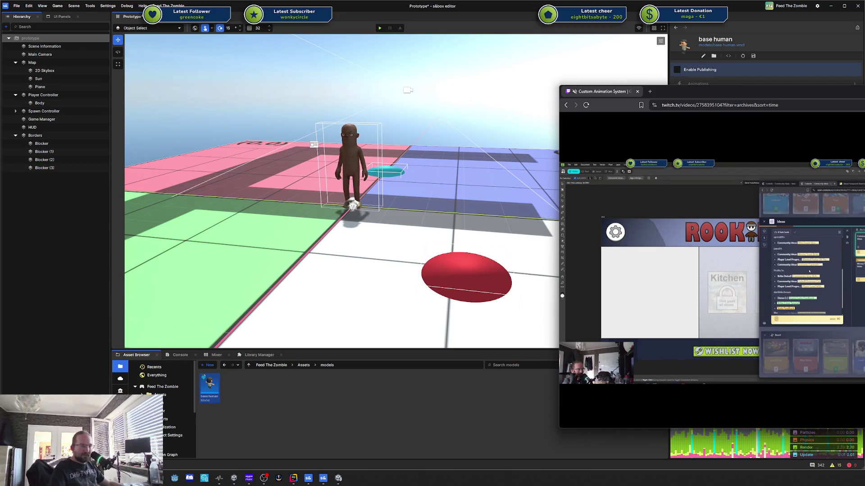
Dismiss the browser's page options and jump ahead to about 2:16 in the broadcast
mouse_move(637, 361)
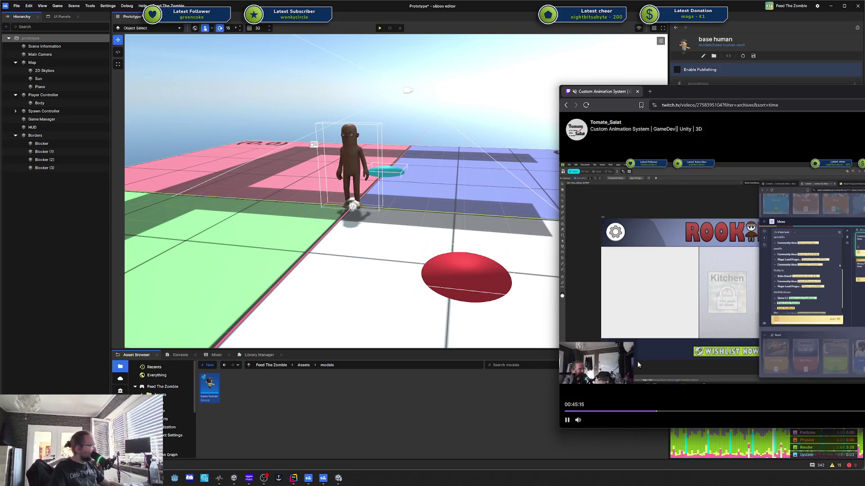
right_click(768, 308)
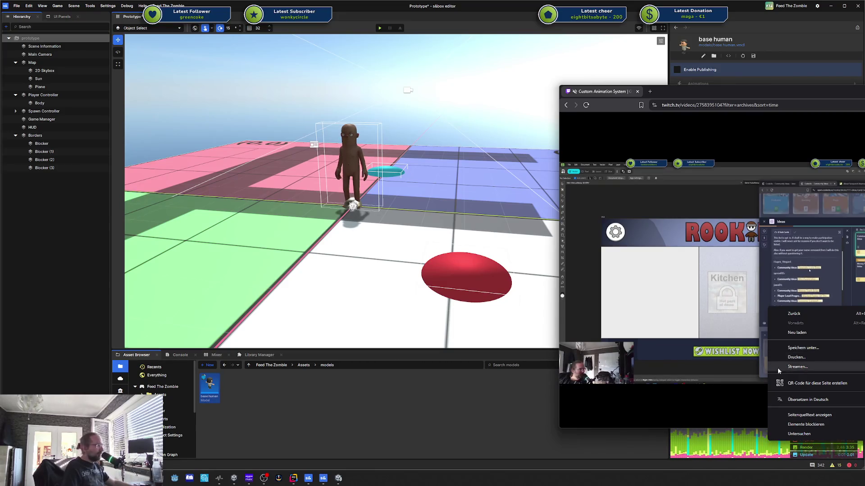
left_click(670, 403)
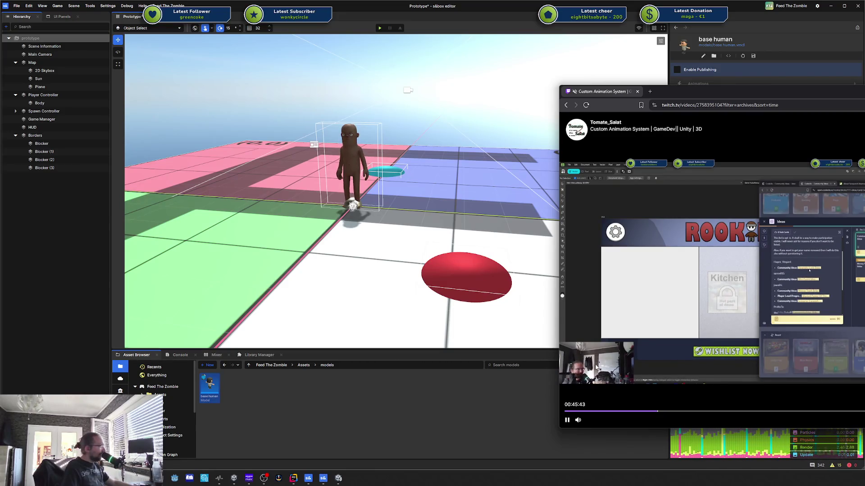
left_click(835, 412)
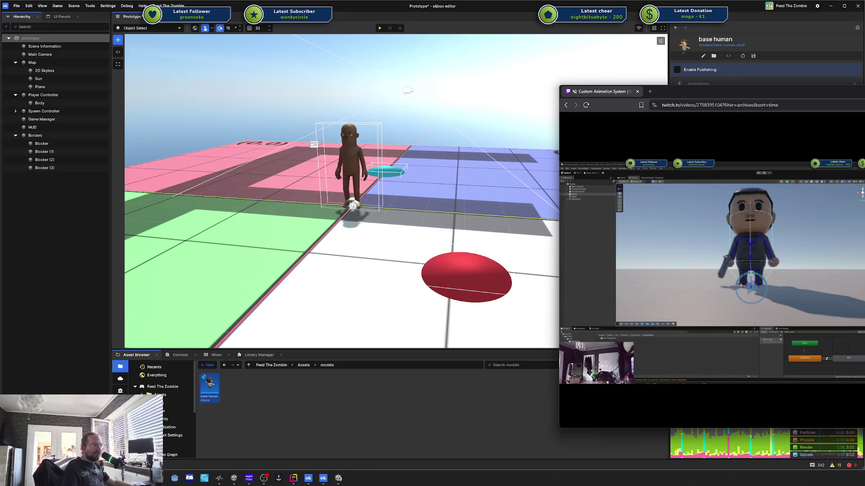
mouse_move(711, 270)
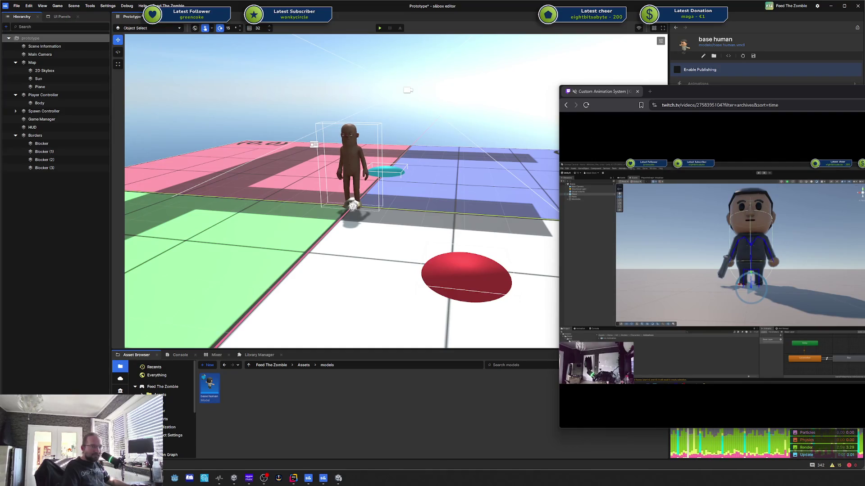
Pause the broadcast, jump to about 2:31:38, and resume playback
mouse_move(668, 309)
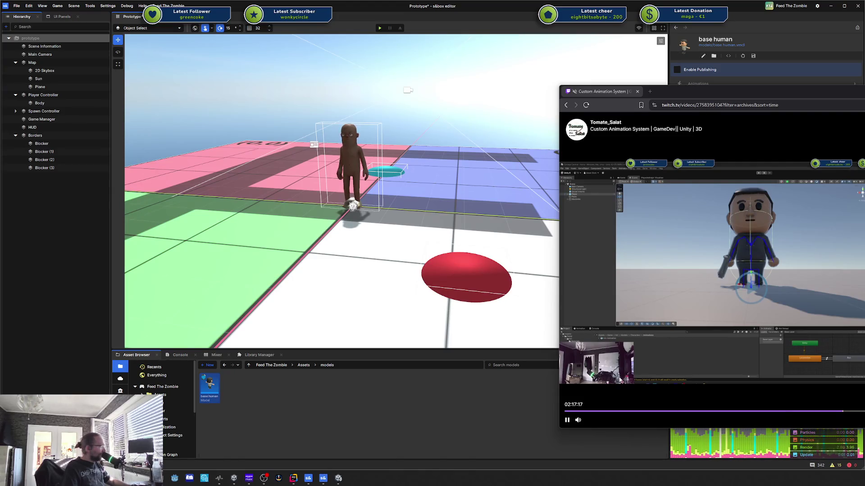
left_click(703, 365)
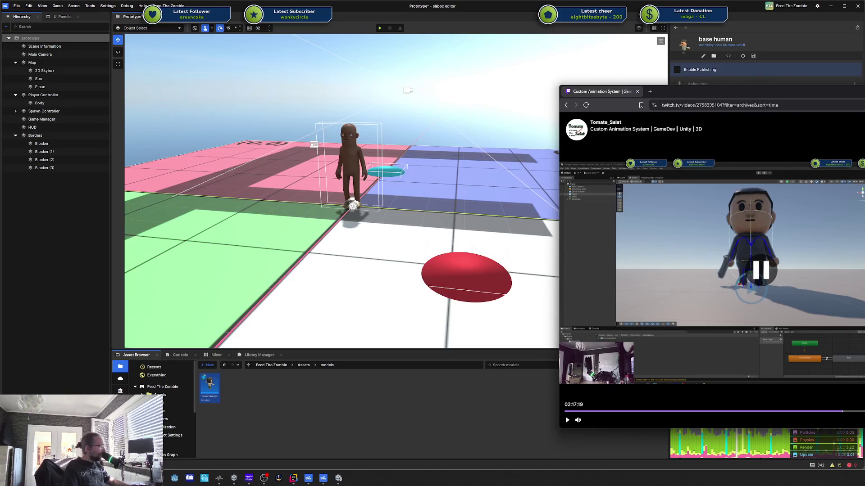
left_click(862, 411)
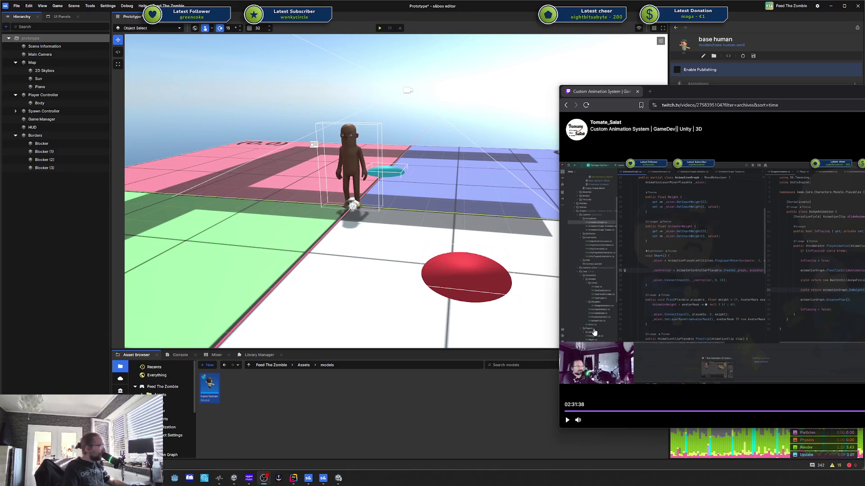
left_click(604, 367)
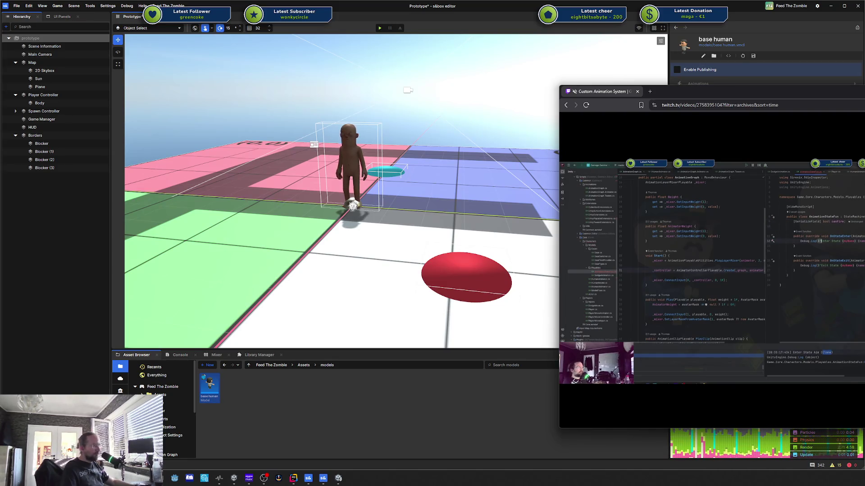
Switch to the s&box editor, then drag the Twitch browser window back over it
key("alt+Tab")
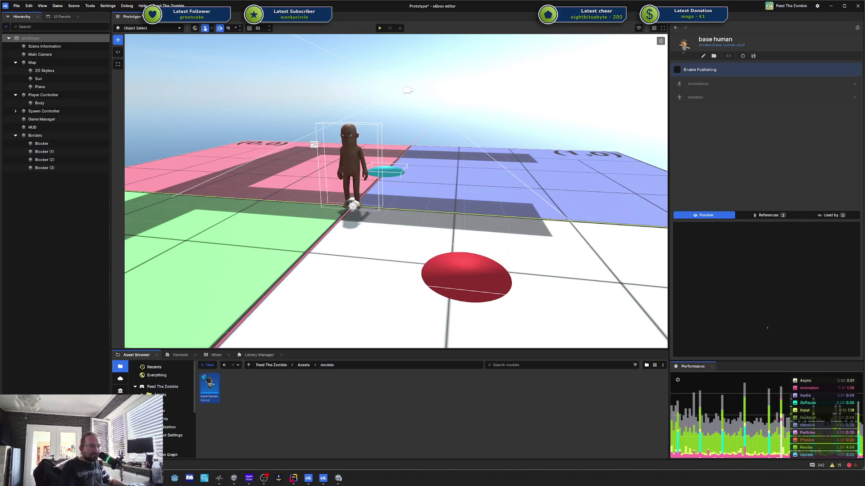
left_click_drag(864, 92, 353, 90)
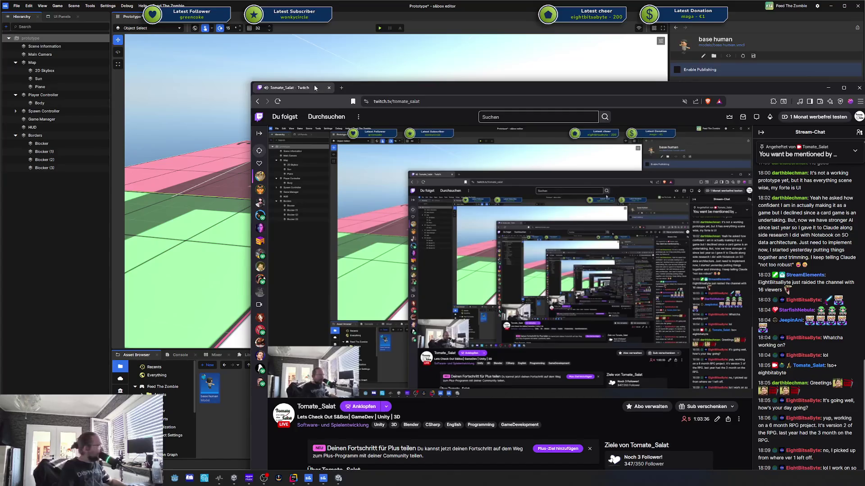
Minimize the Twitch stream window with Alt+Space to reveal the s&box scene
key("alt+space")
key("n")
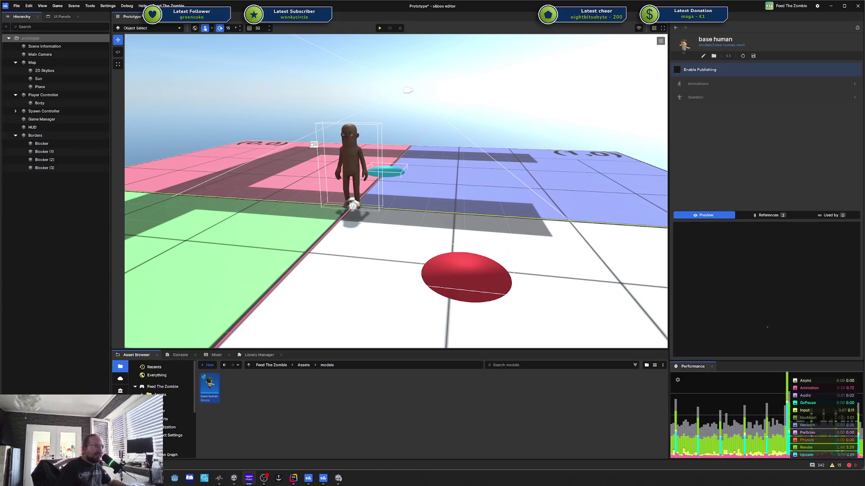
Bring up the Windows Start menu over the editor and close it again
key("super")
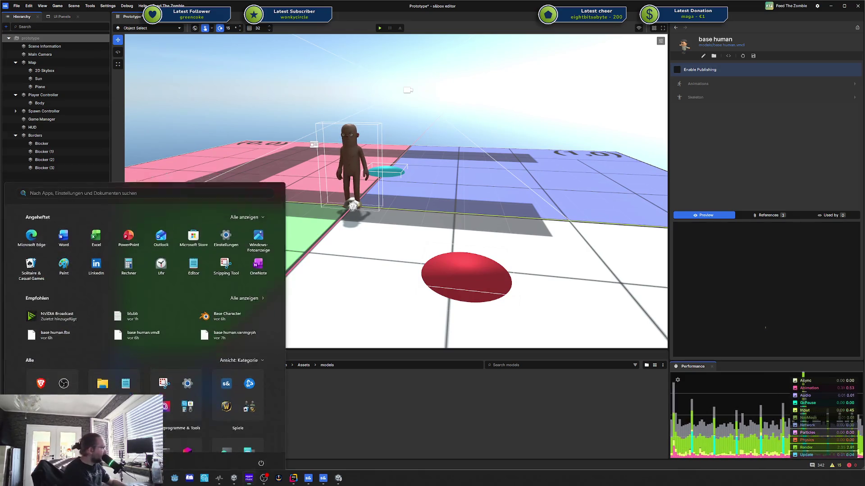
key("super")
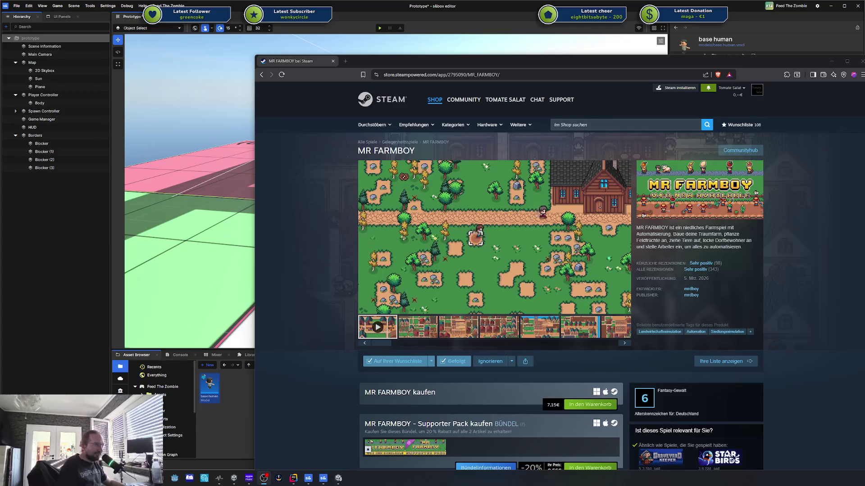
Move the store window up-left, view the mrdboy developer's game list, then close that tab
scroll(526, 230, "down", 2)
left_click_drag(535, 64, 432, 34)
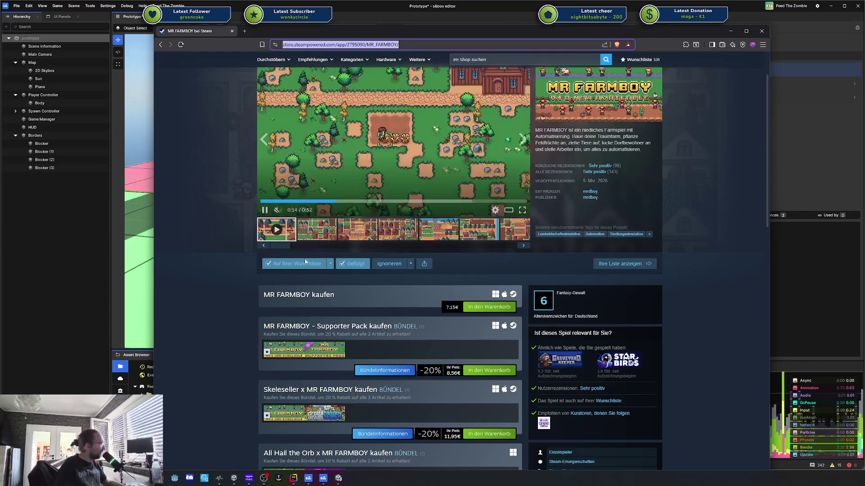
scroll(675, 207, "down", 2)
scroll(609, 258, "up", 5)
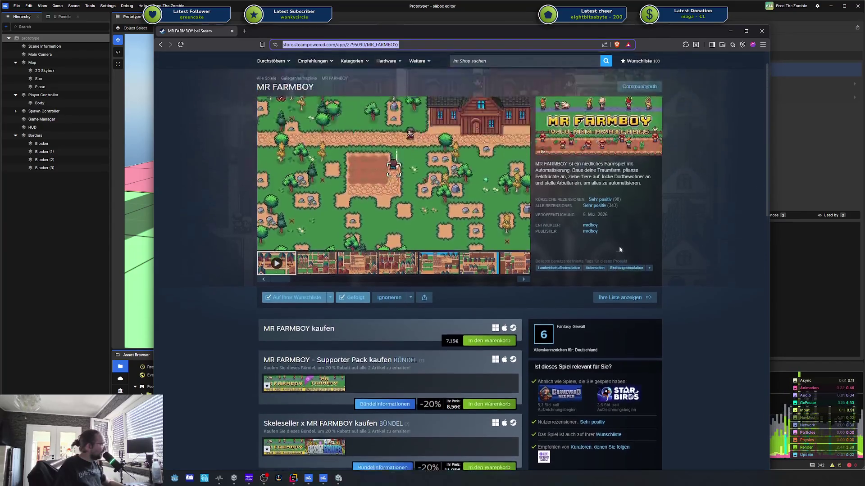
left_click(590, 213)
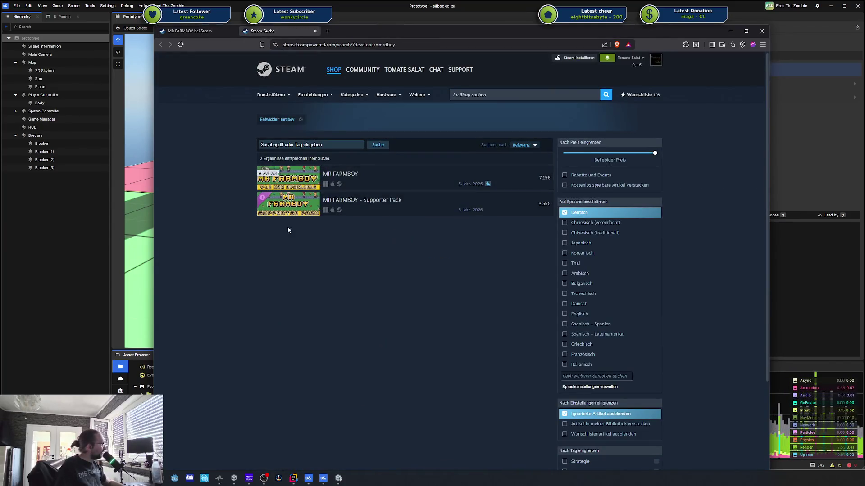
key("ctrl+w")
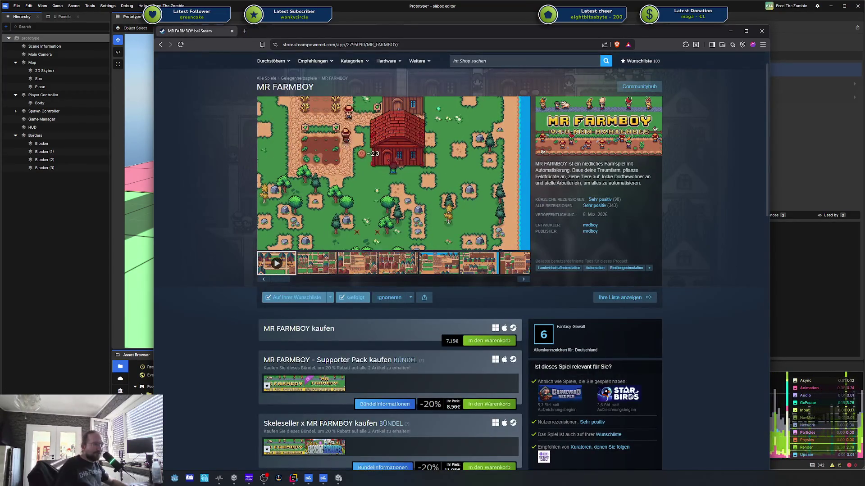
Browse the MR FARMBOY bundle list, then go back to the game page
scroll(280, 363, "down", 3)
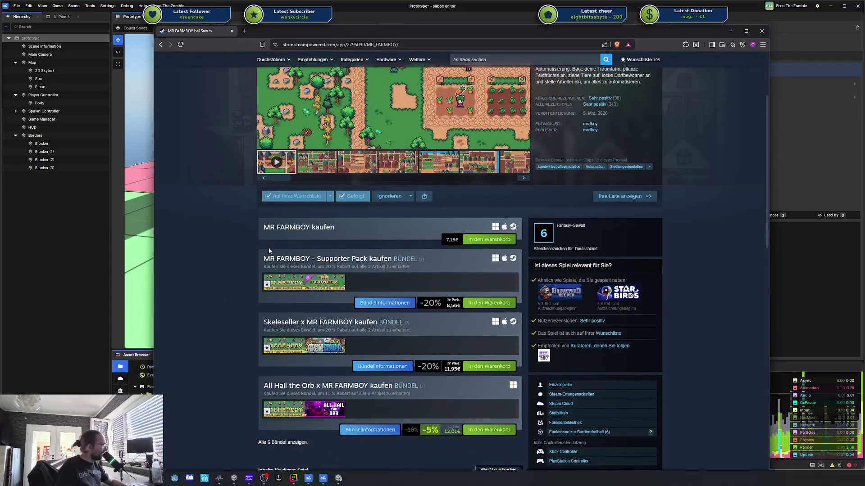
scroll(383, 232, "down", 5)
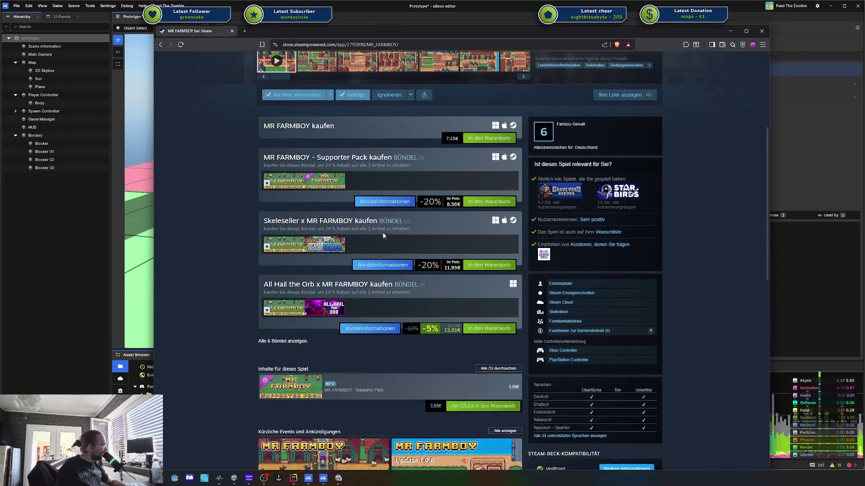
scroll(328, 295, "down", 5)
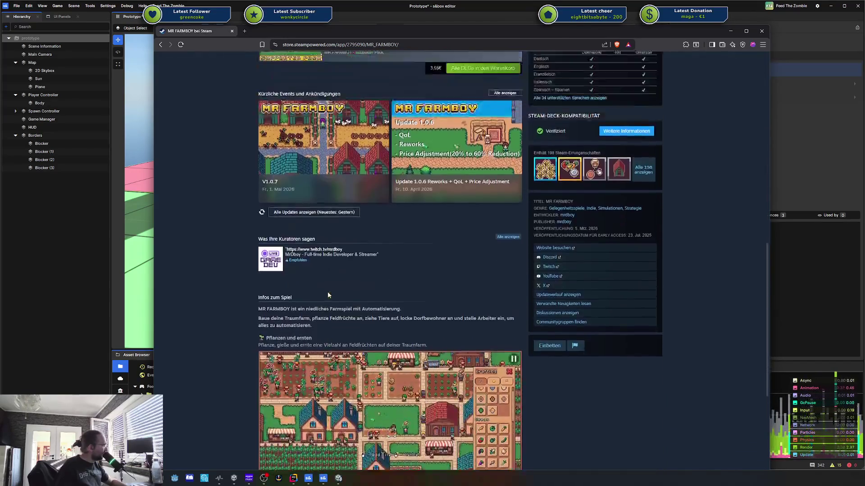
scroll(328, 295, "up", 9)
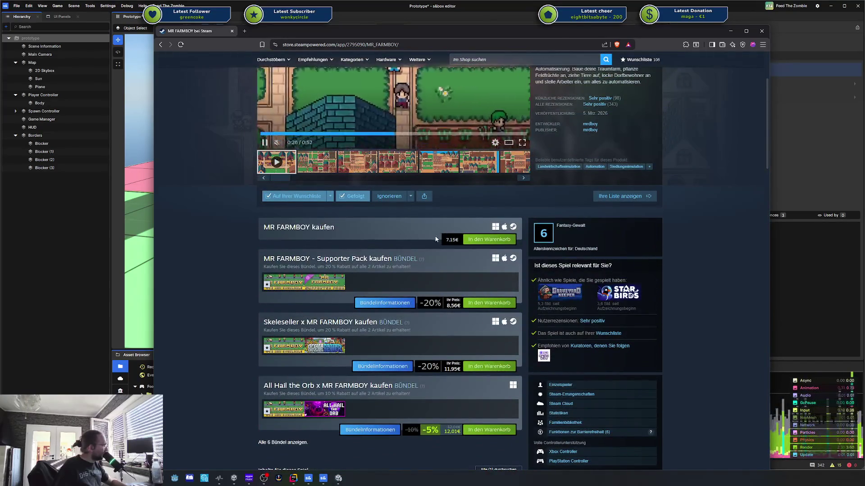
scroll(426, 323, "down", 5)
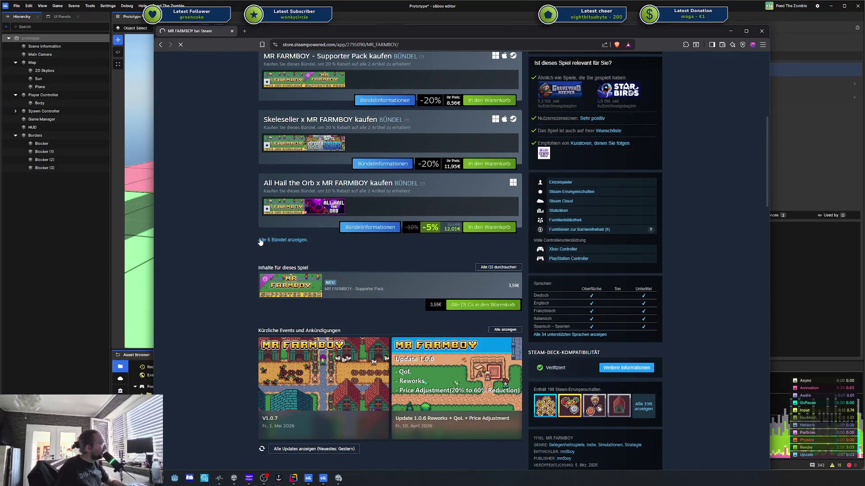
scroll(253, 196, "down", 4)
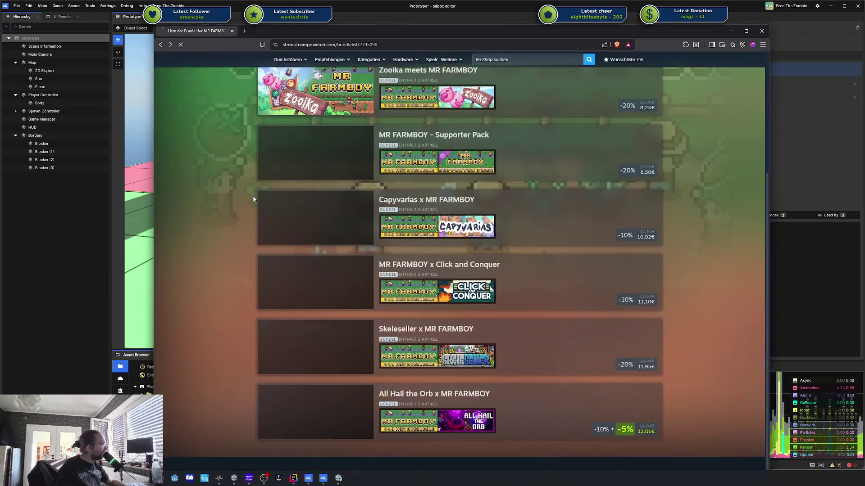
key("alt+Left")
Scroll through the MR FARMBOY game description, then return to the s&box editor
scroll(367, 218, "down", 15)
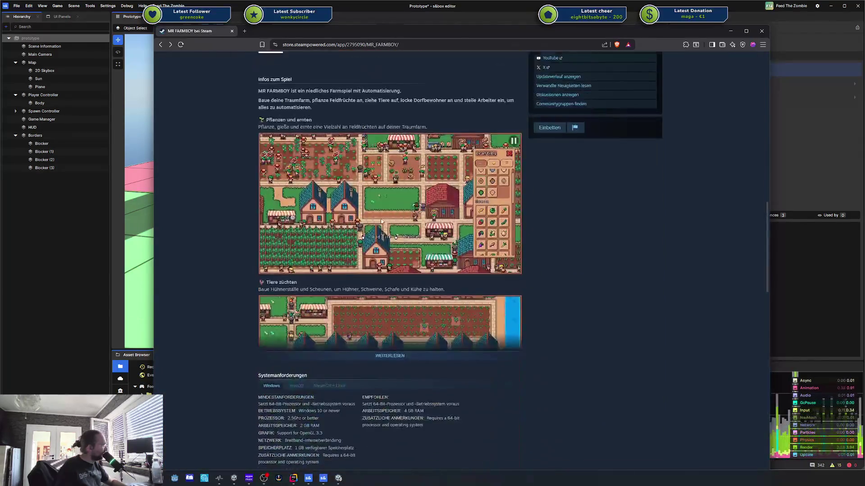
scroll(371, 220, "up", 10)
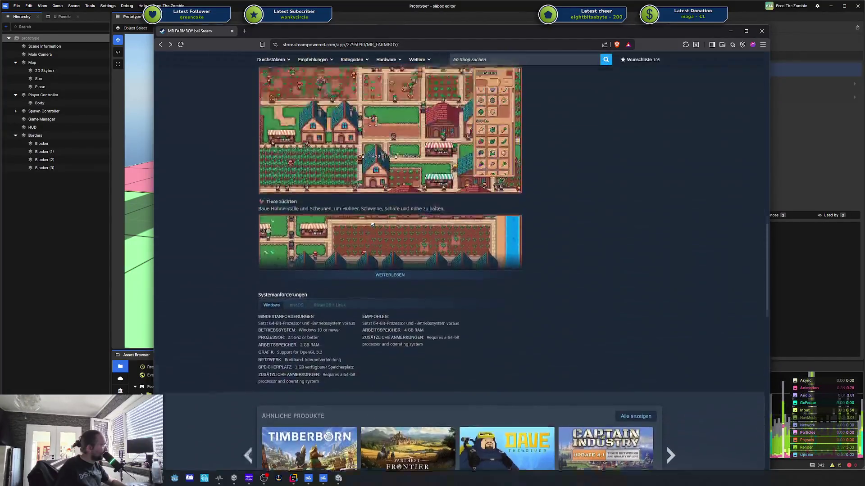
scroll(372, 224, "up", 10)
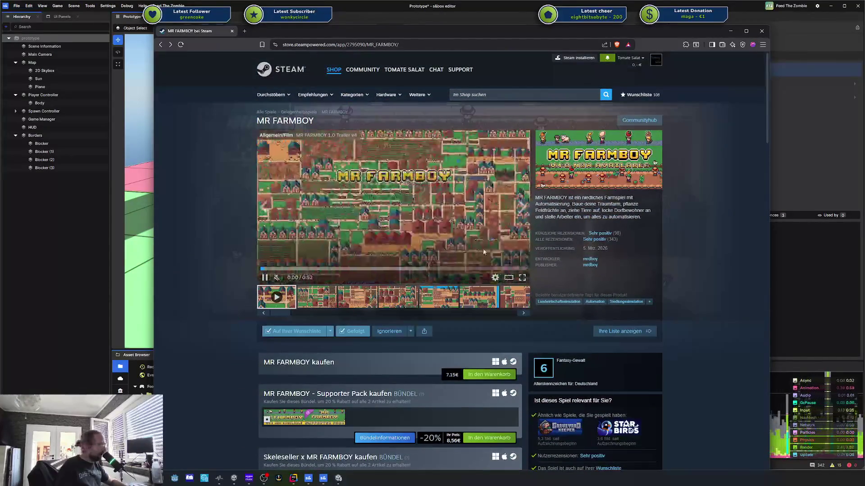
scroll(451, 295, "down", 3)
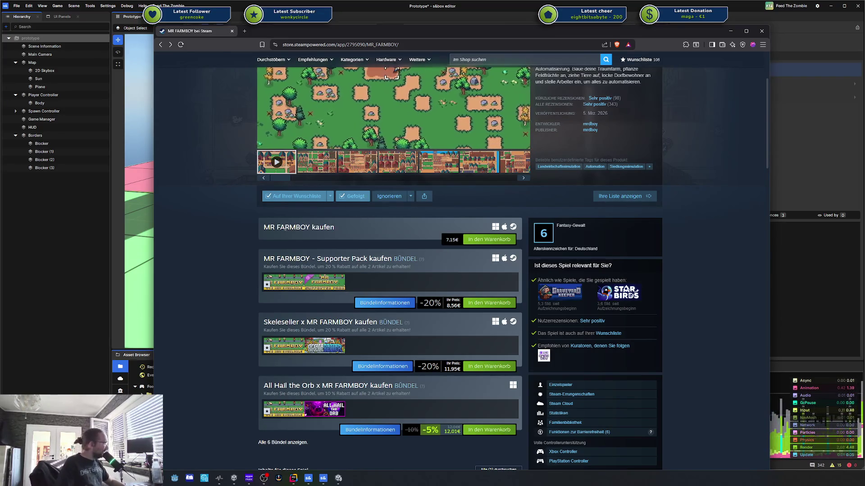
scroll(374, 209, "down", 1)
scroll(376, 209, "down", 7)
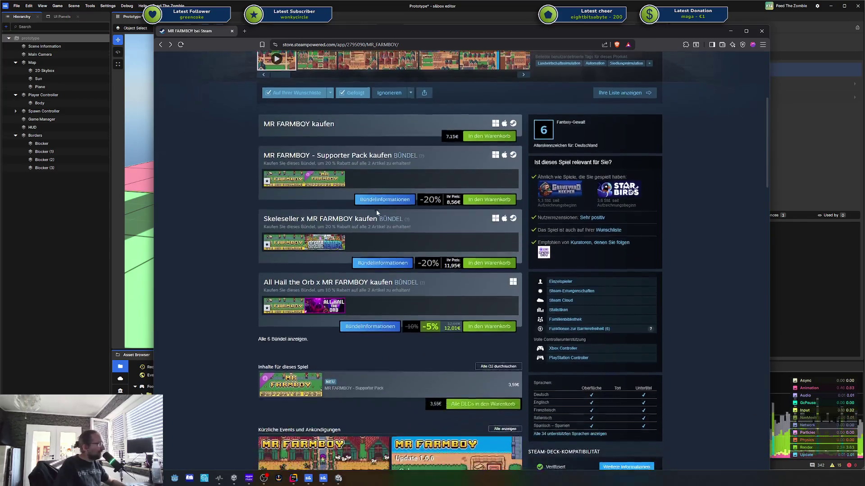
scroll(239, 270, "down", 6)
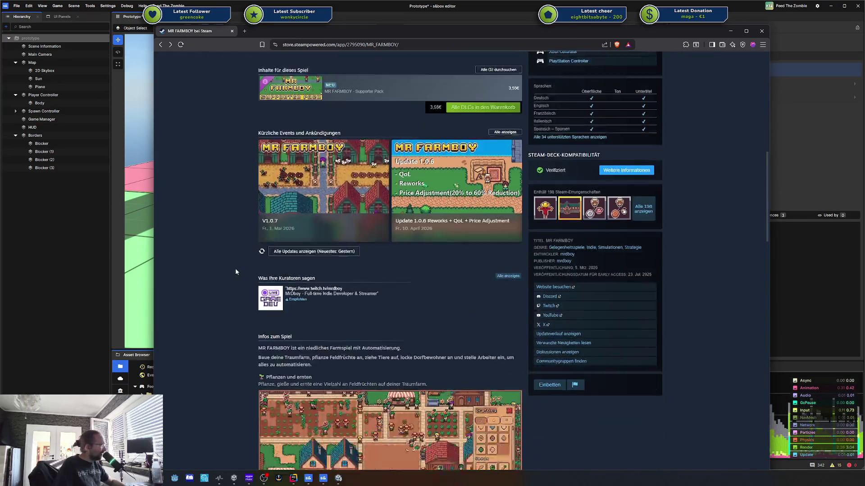
scroll(231, 255, "down", 8)
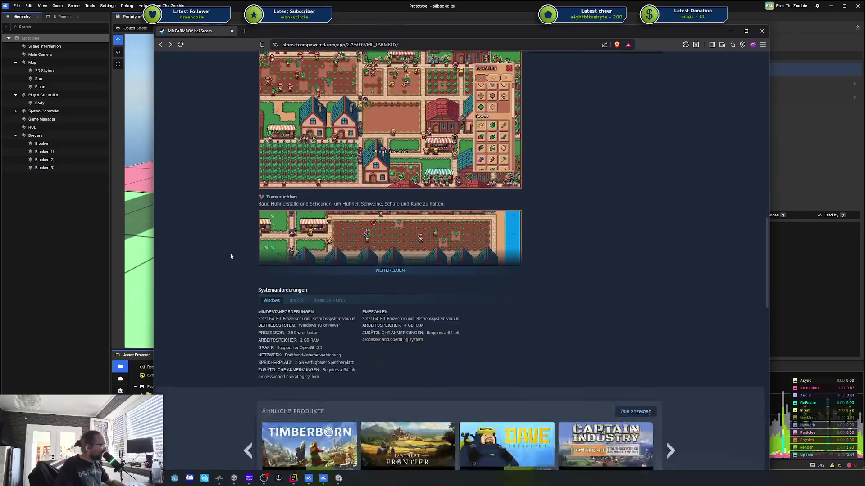
scroll(398, 220, "up", 3)
scroll(398, 220, "up", 15)
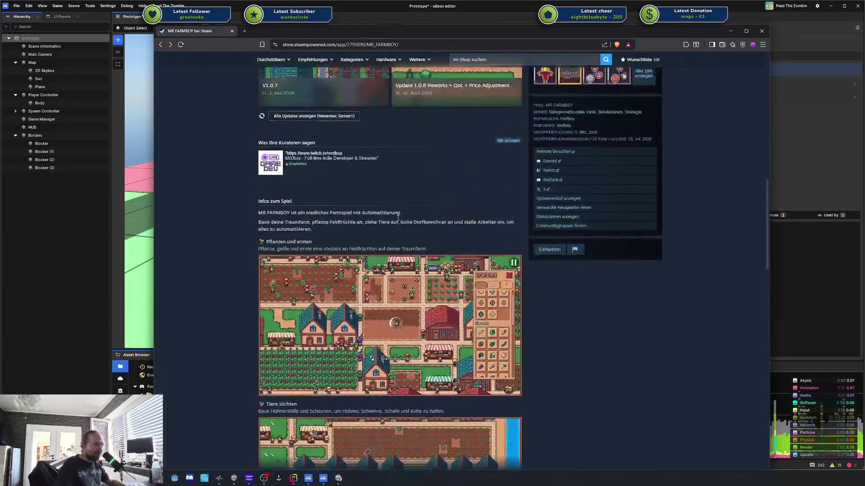
key("alt+Tab")
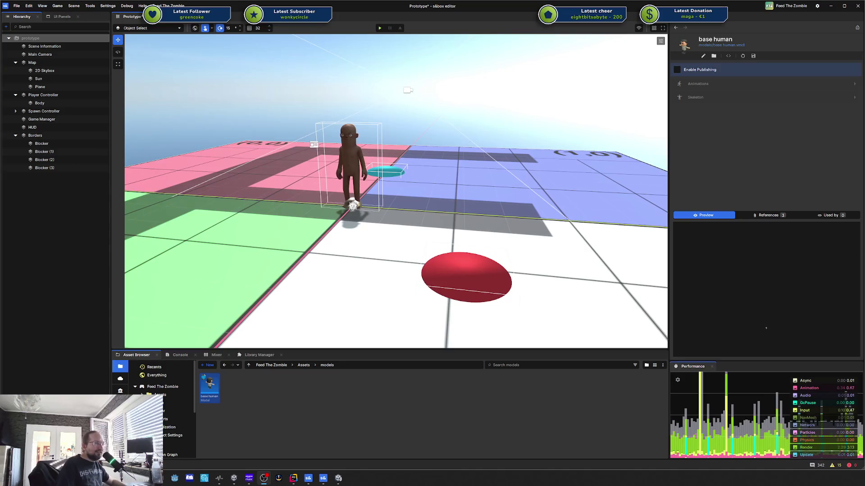
Fly the scene camera close to the base human and open its model in ModelDoc
left_click_drag(536, 217, 516, 219)
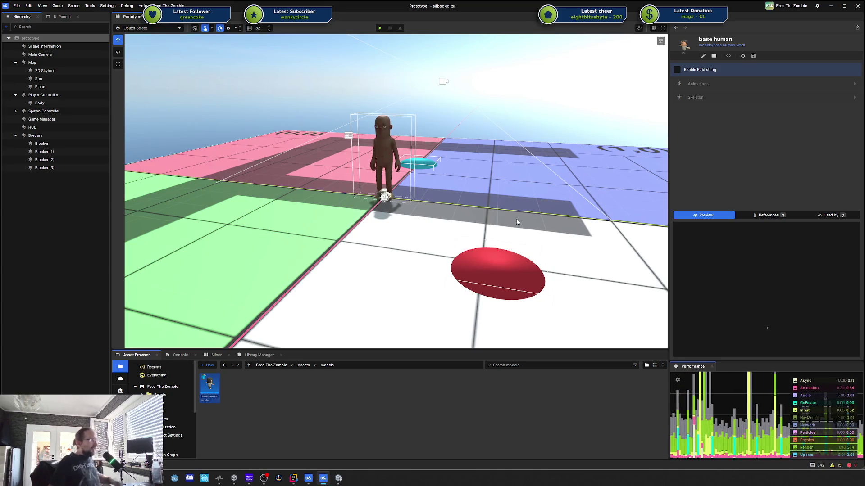
mouse_move(516, 218)
left_mouse_down()
mouse_move(588, 194)
mouse_move(150, 169)
mouse_move(630, 170)
mouse_move(568, 171)
mouse_move(598, 156)
mouse_move(563, 173)
left_mouse_up()
double_click(209, 385)
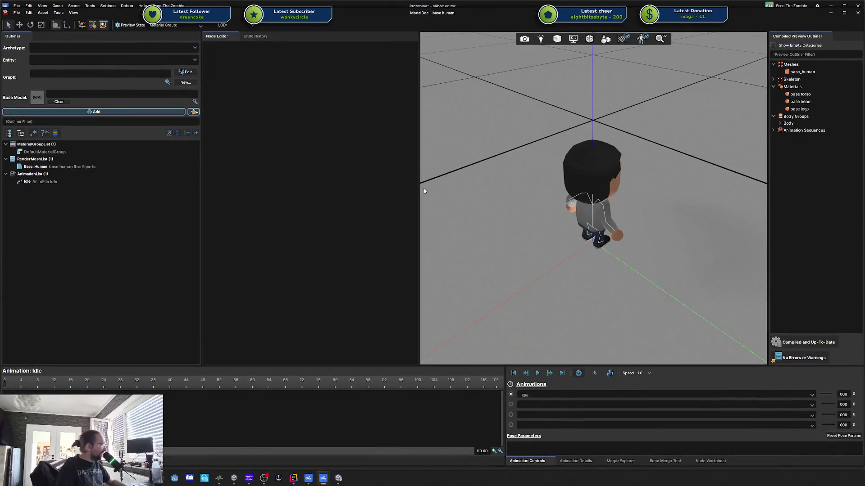
Inspect the Base_Human render mesh's import settings and the Idle animation in the preview
left_click(59, 167)
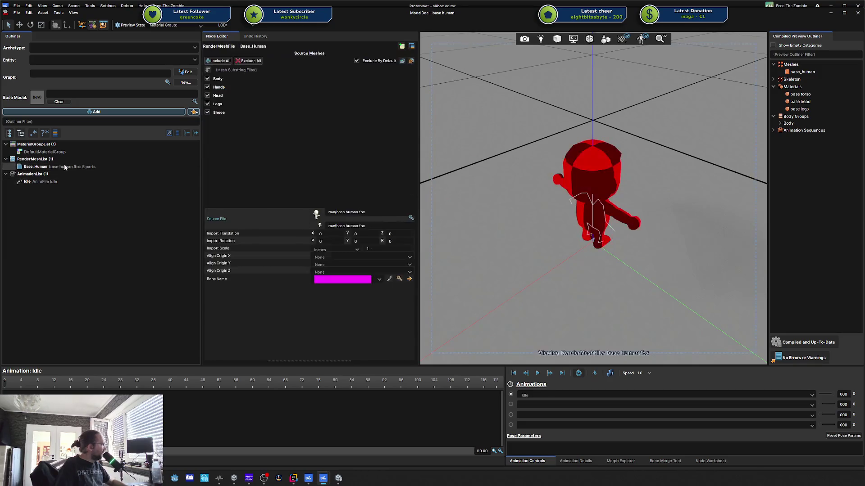
scroll(611, 207, "up", 5)
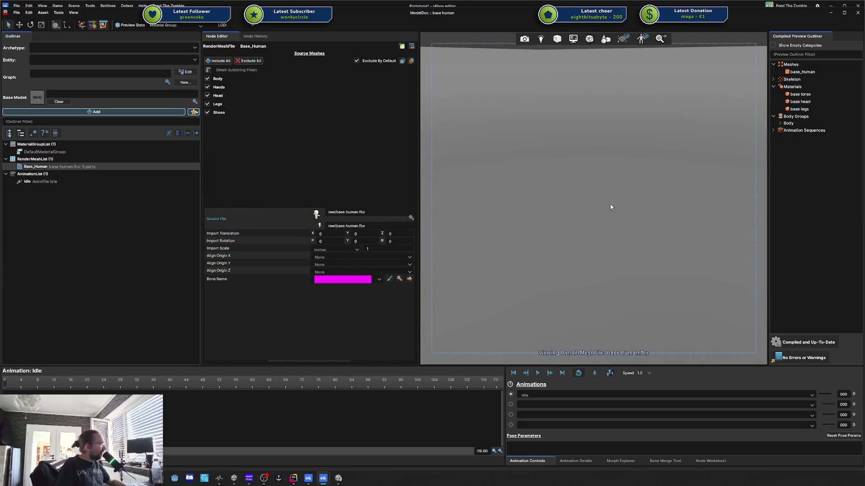
scroll(611, 206, "down", 5)
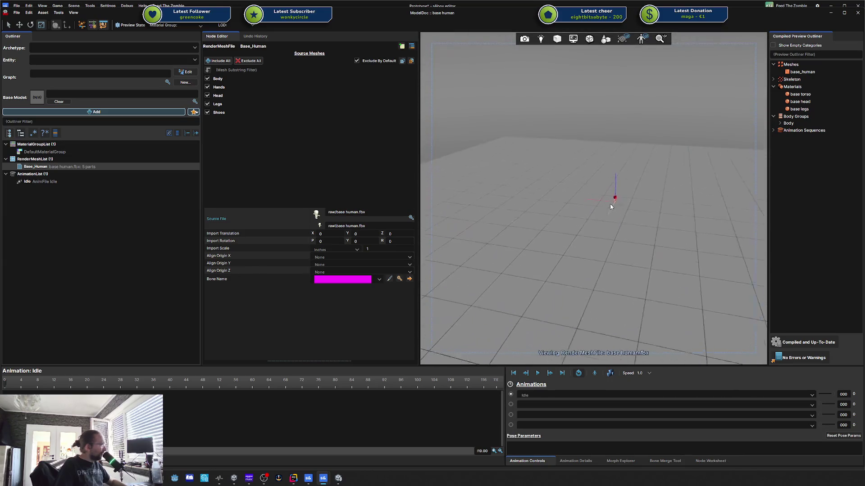
scroll(610, 206, "up", 5)
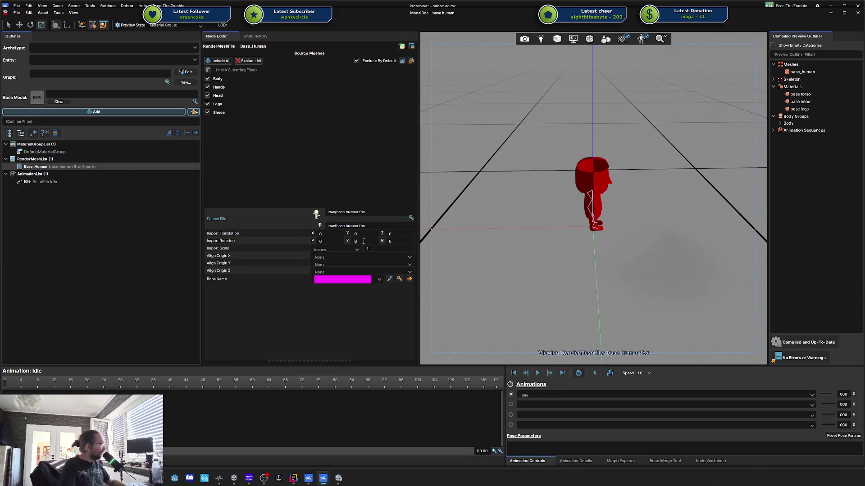
type("80")
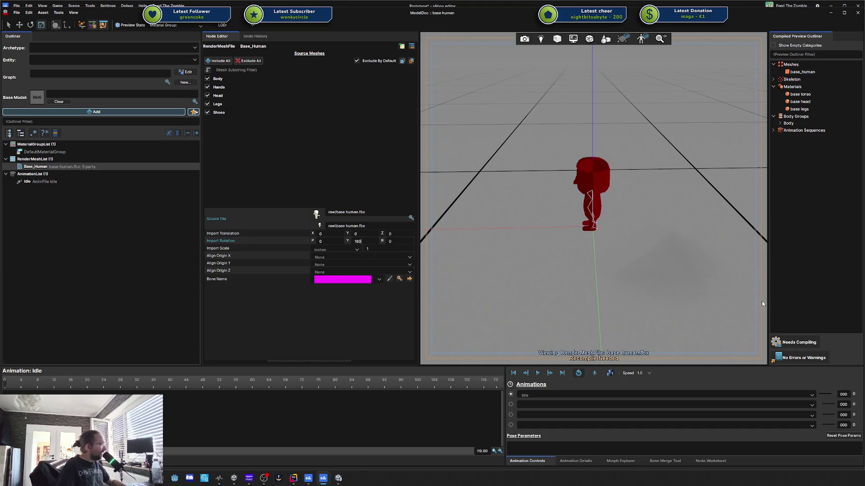
left_click_drag(612, 222, 594, 211)
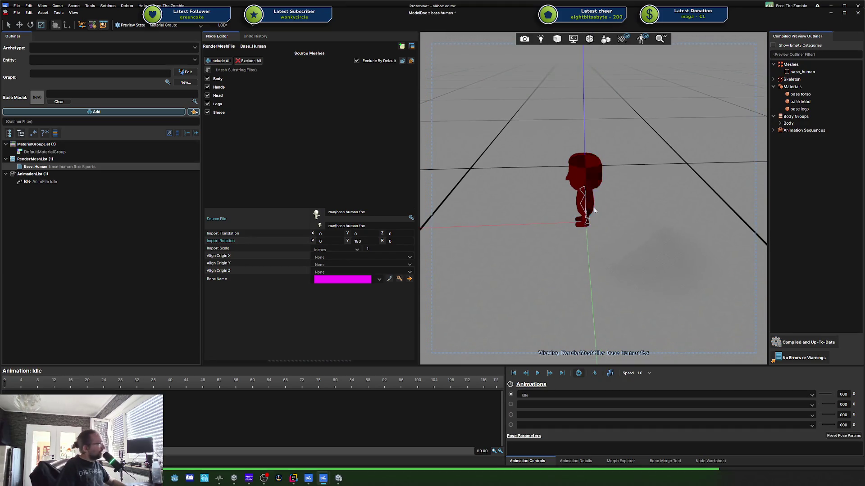
left_click(43, 181)
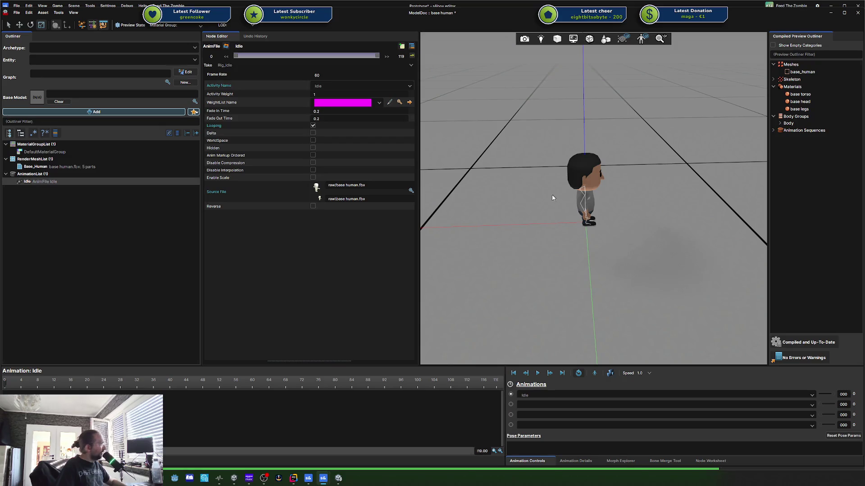
Change Base_Human's import scale from Inches to Meters, check Idle, and close ModelDoc
left_click(69, 166)
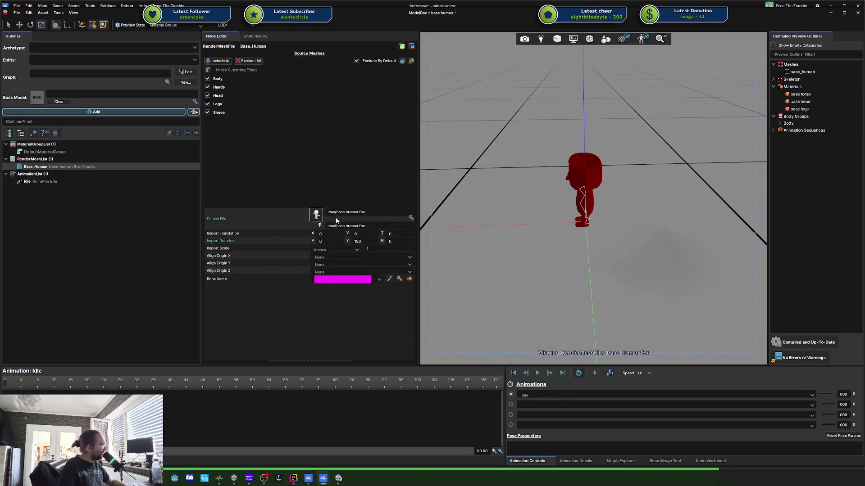
left_click(350, 250)
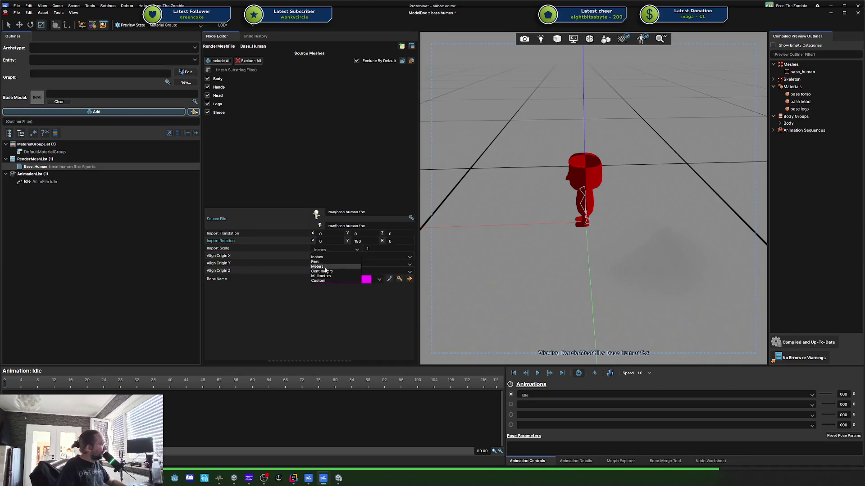
left_click(334, 265)
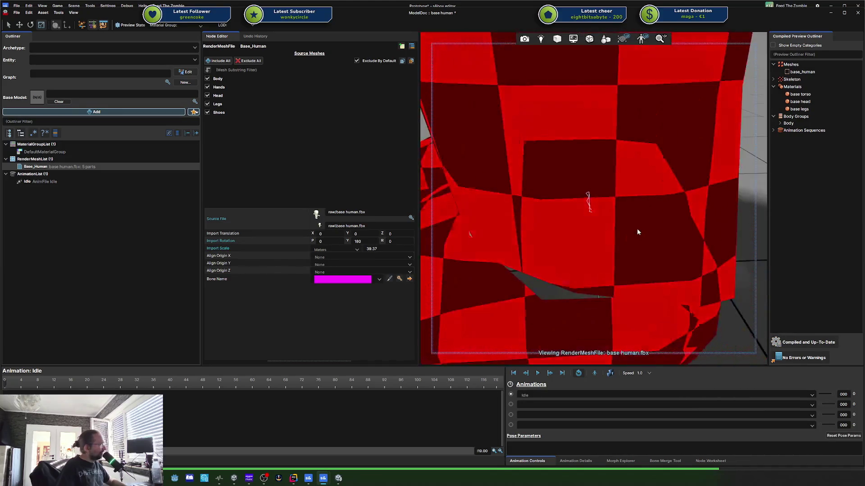
scroll(636, 228, "down", 5)
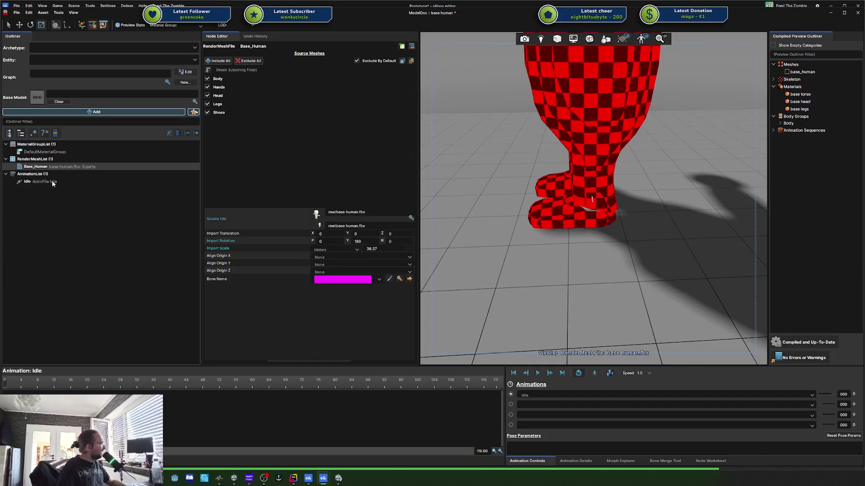
left_click(53, 181)
scroll(628, 196, "down", 3)
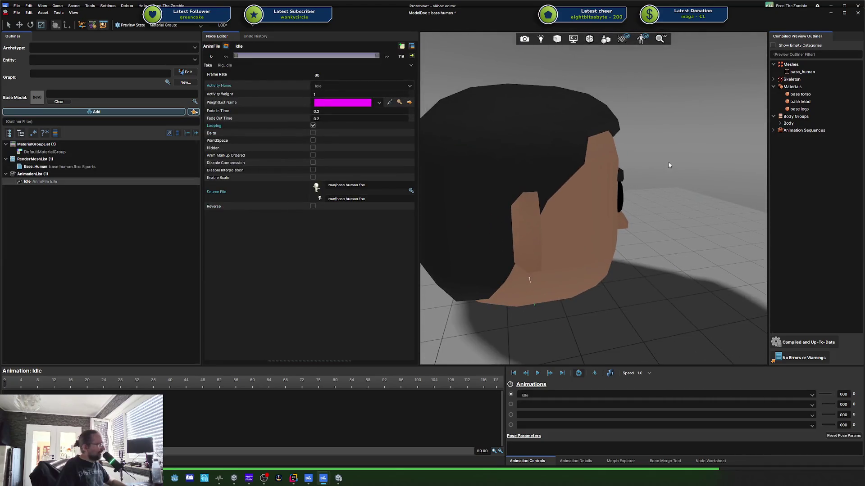
left_click(859, 14)
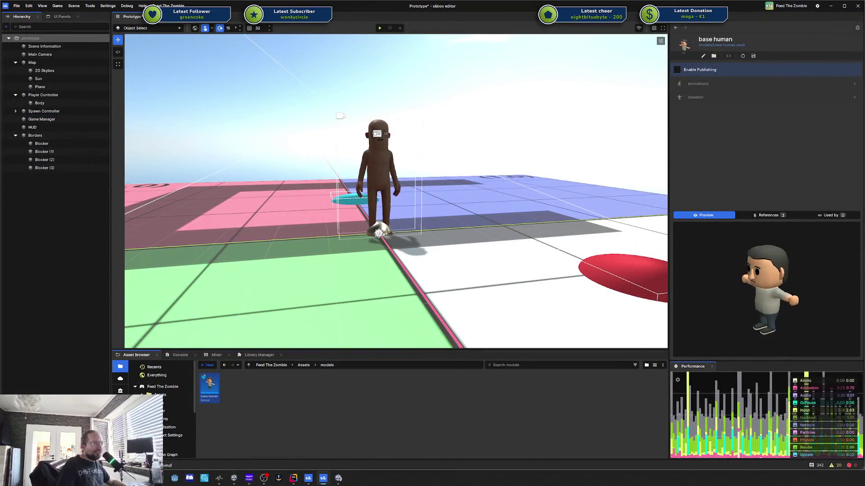
Select Body to show its components in the Inspector and fly the camera back to the character
mouse_move(342, 182)
left_mouse_down()
mouse_move(236, 170)
mouse_move(286, 182)
mouse_move(293, 176)
left_mouse_up()
left_click(55, 104)
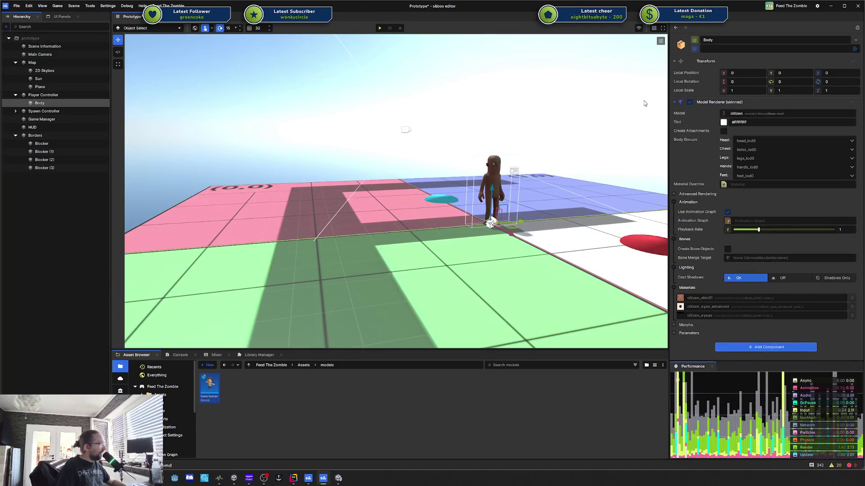
mouse_move(232, 145)
left_mouse_down()
mouse_move(527, 163)
mouse_move(495, 161)
mouse_move(633, 144)
mouse_move(196, 140)
left_mouse_up()
right_click(197, 149)
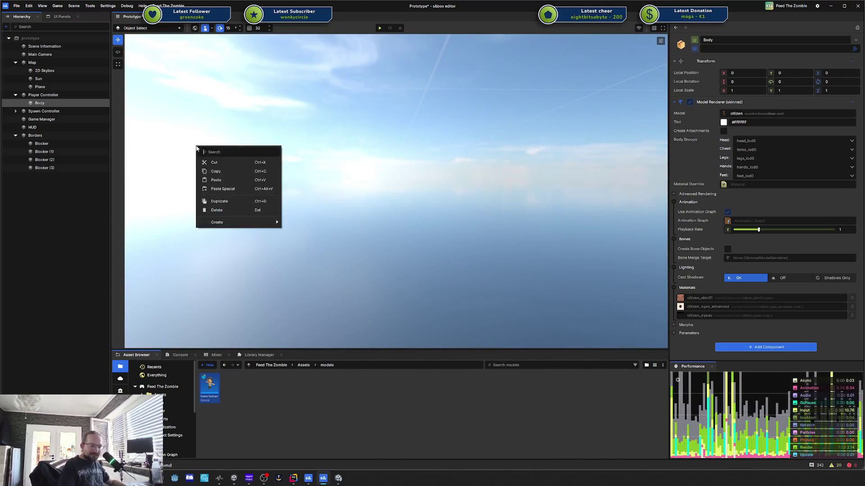
type("swadasa")
mouse_move(196, 148)
left_mouse_down()
mouse_move(305, 164)
mouse_move(624, 129)
mouse_move(140, 152)
mouse_move(534, 167)
mouse_move(137, 149)
mouse_move(490, 159)
mouse_move(225, 74)
left_mouse_up()
left_click_drag(476, 125, 399, 129)
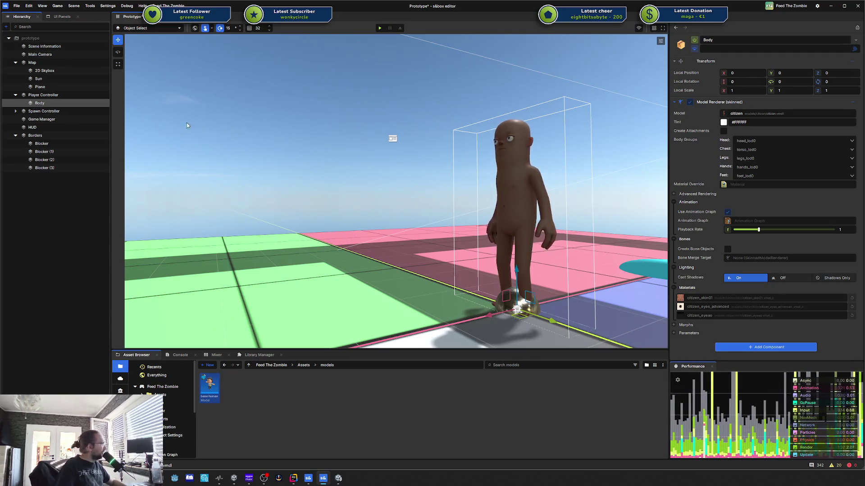
left_click(766, 349)
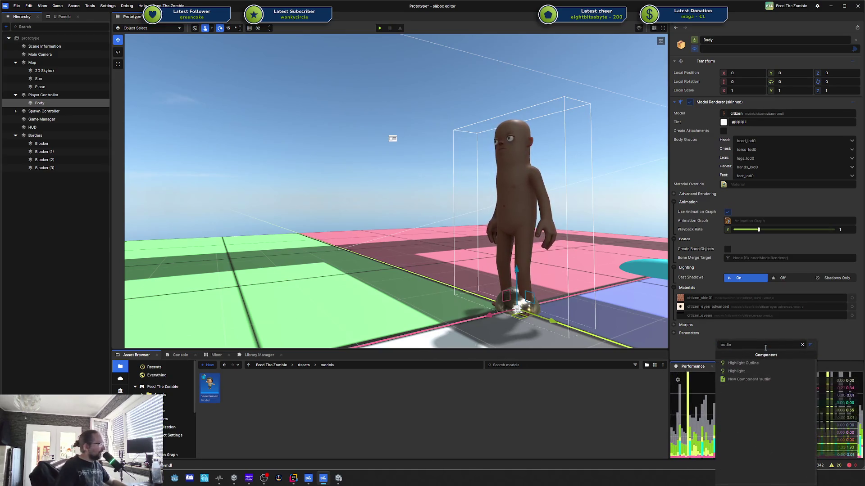
Add Highlight Outline to Body and a Highlight component to Main Camera
left_click(754, 364)
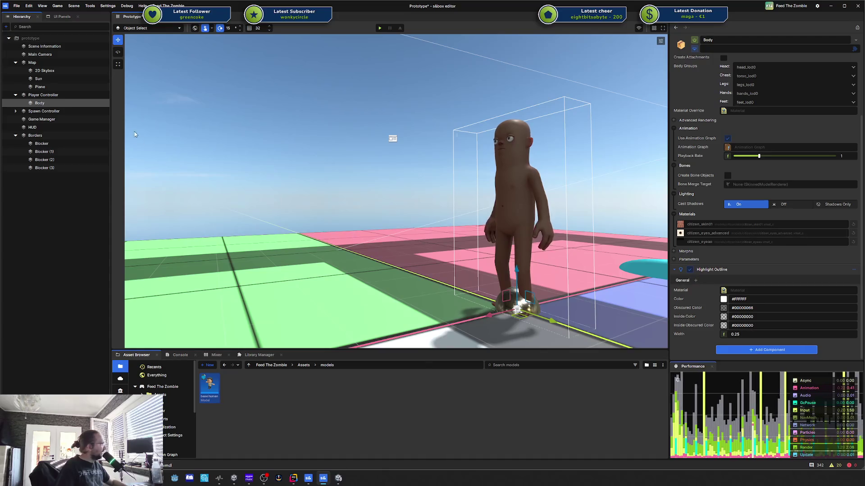
left_click(39, 54)
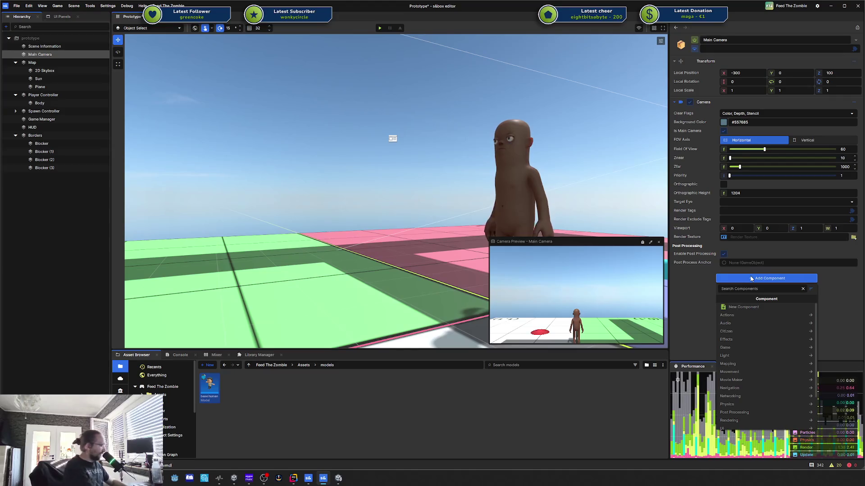
type("outli")
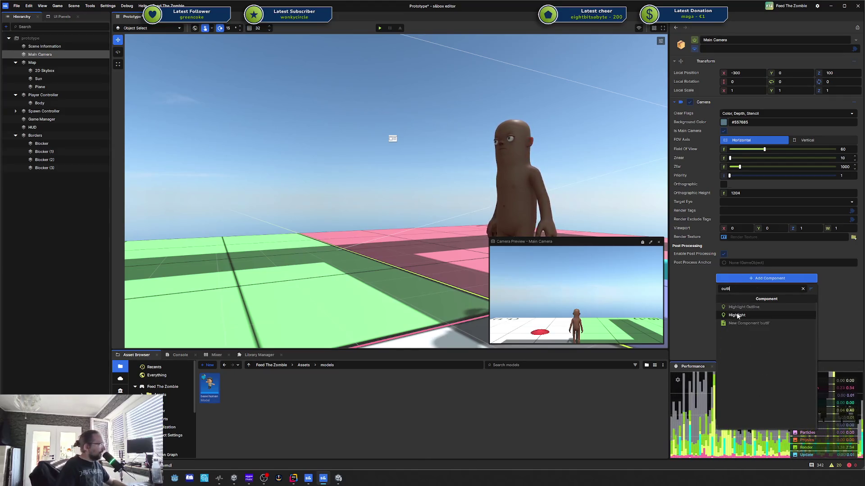
left_click(737, 315)
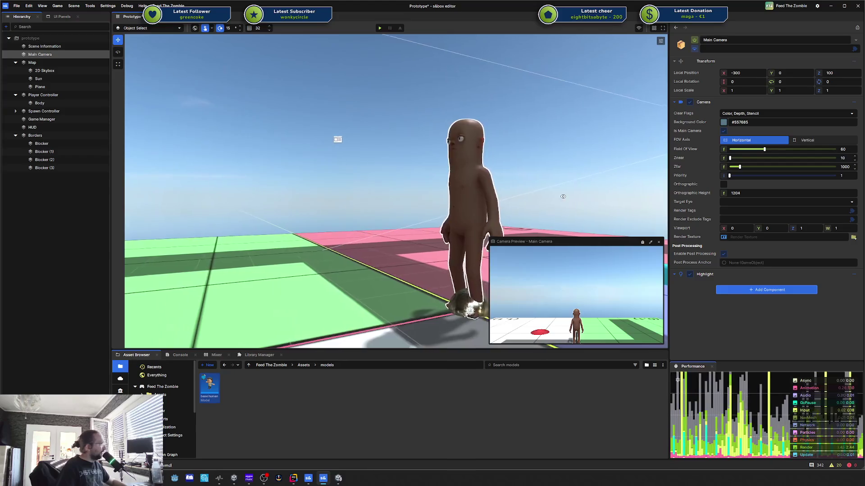
mouse_move(563, 196)
left_mouse_down()
mouse_move(130, 191)
mouse_move(246, 193)
mouse_move(176, 199)
left_mouse_up()
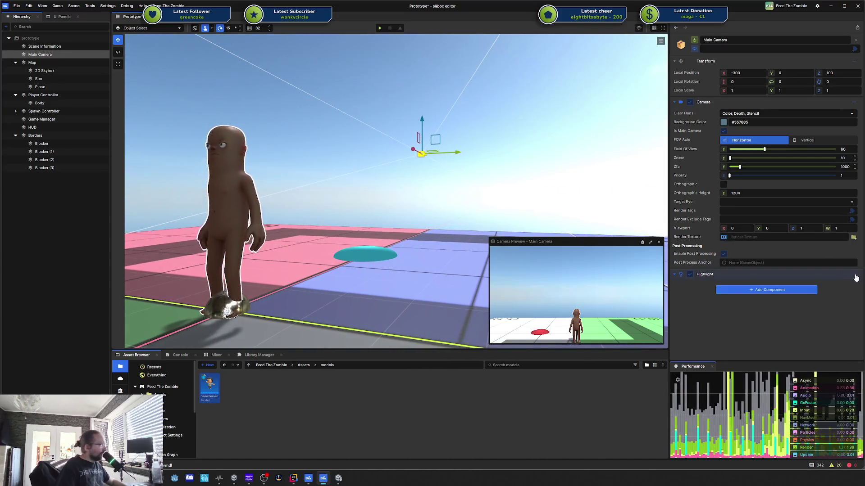
Undo both highlight components, then switch to SpawnController.cs in Rider
key("ctrl+z")
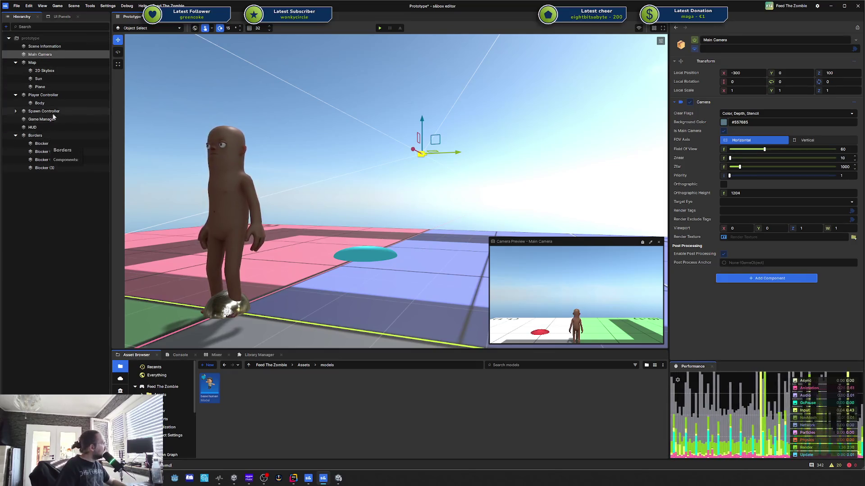
left_click(40, 103)
scroll(782, 269, "down", 3)
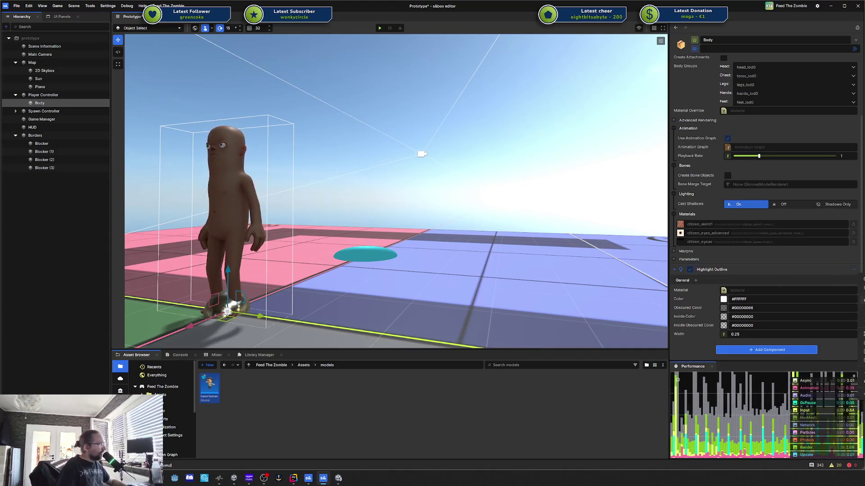
key("ctrl+z")
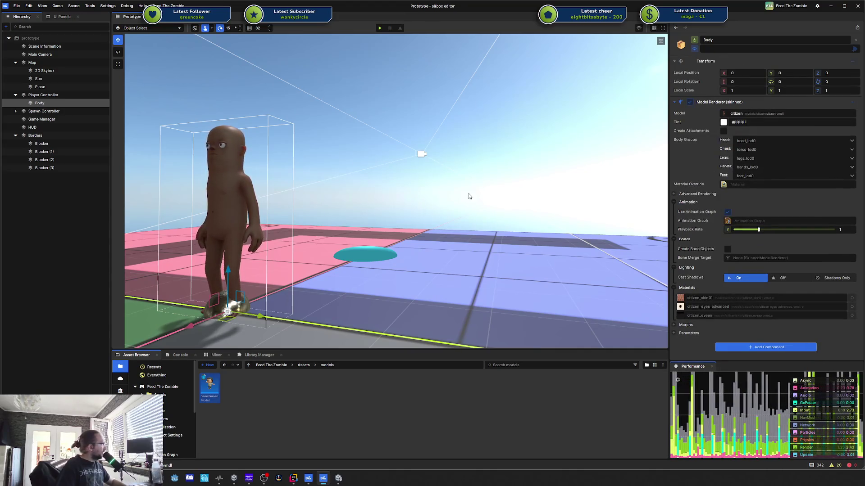
left_click(293, 478)
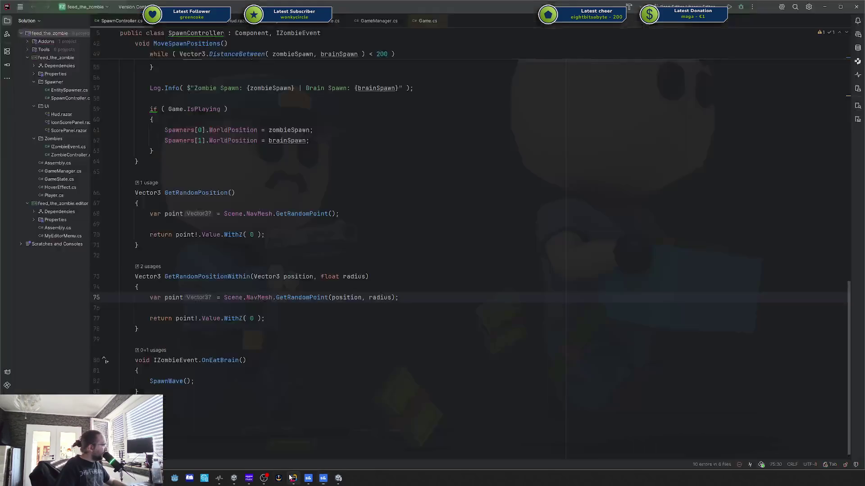
Scroll SpawnController.cs to the top and bring up the Spawner folder's add-item menu
left_click(368, 218)
scroll(360, 218, "up", 10)
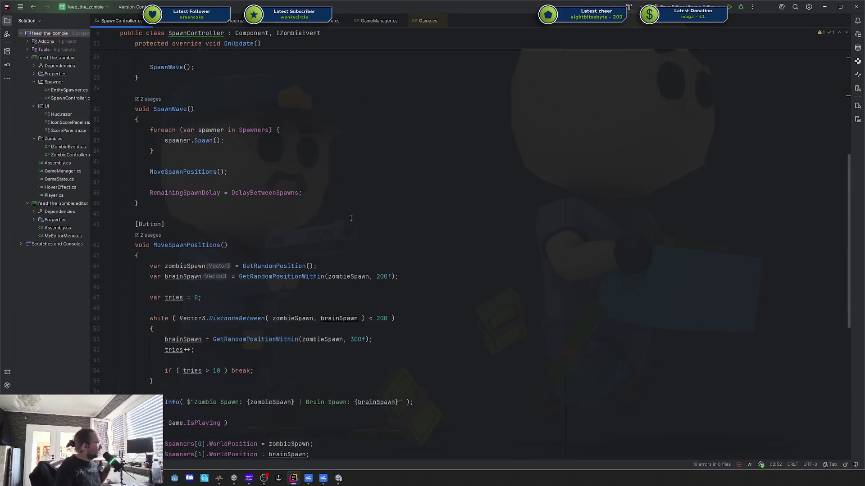
scroll(351, 219, "up", 8)
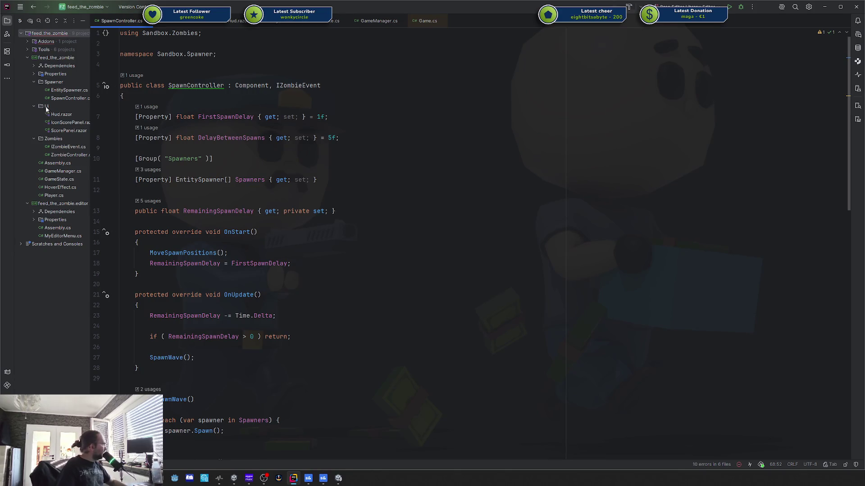
right_click(62, 82)
Dismiss the add menu, clear the Body selection in s&box, and return to Rider
mouse_move(90, 84)
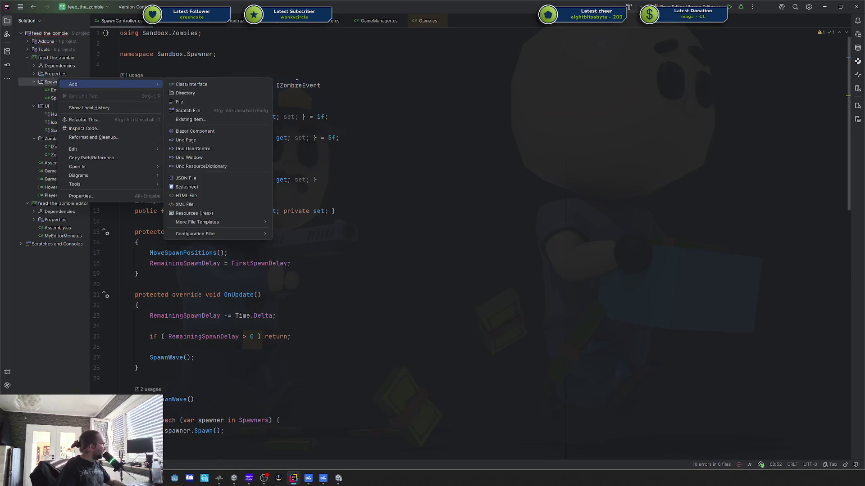
left_click(293, 66)
key("alt+Tab")
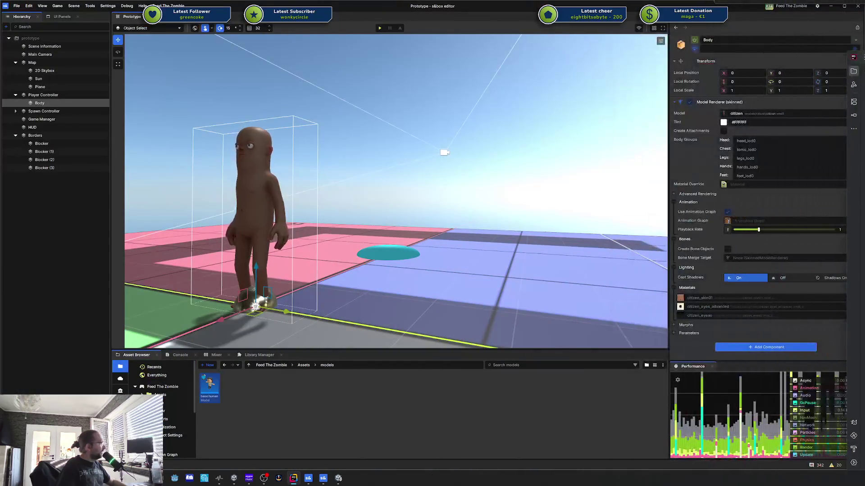
right_click(58, 211)
key("Escape")
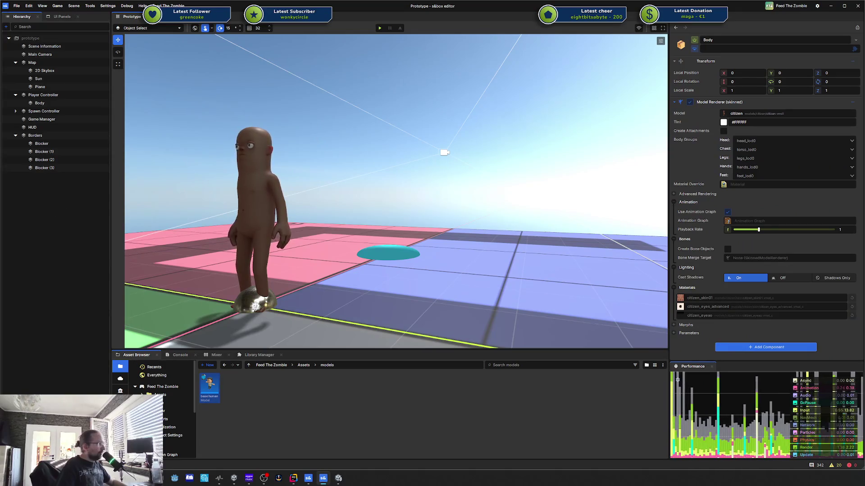
key("alt+Tab")
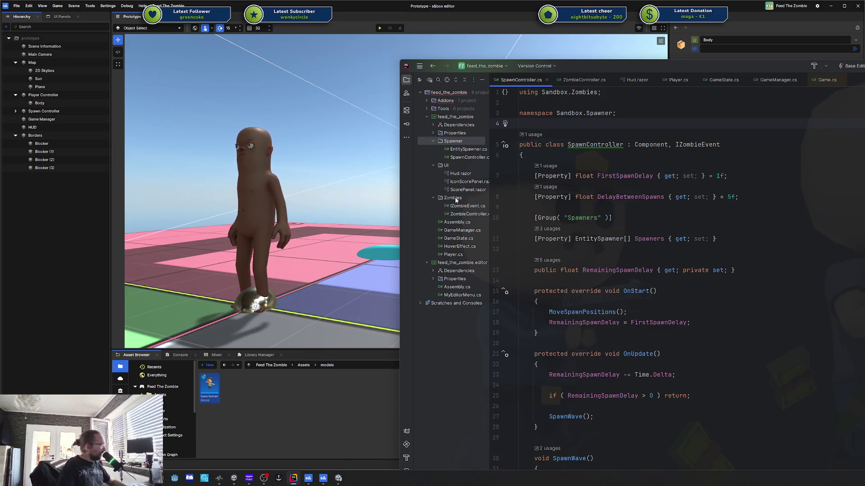
Create a new class named Foo through Add > Class/Interface
left_click(429, 140)
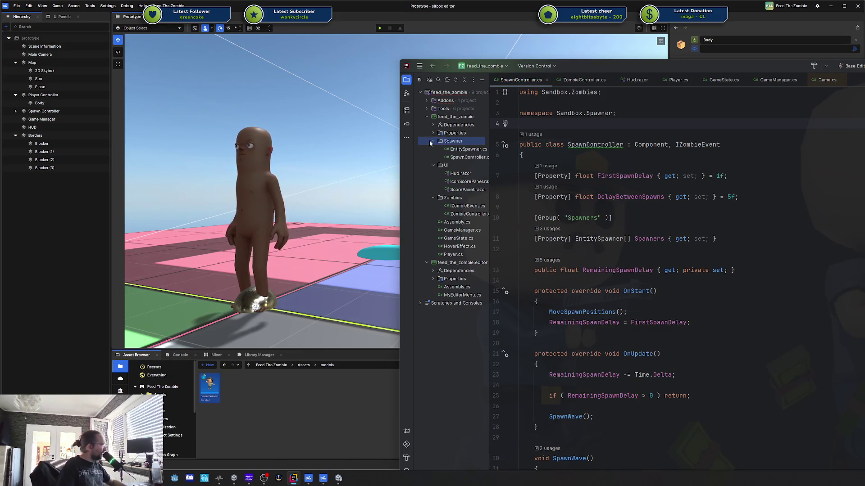
right_click(454, 144)
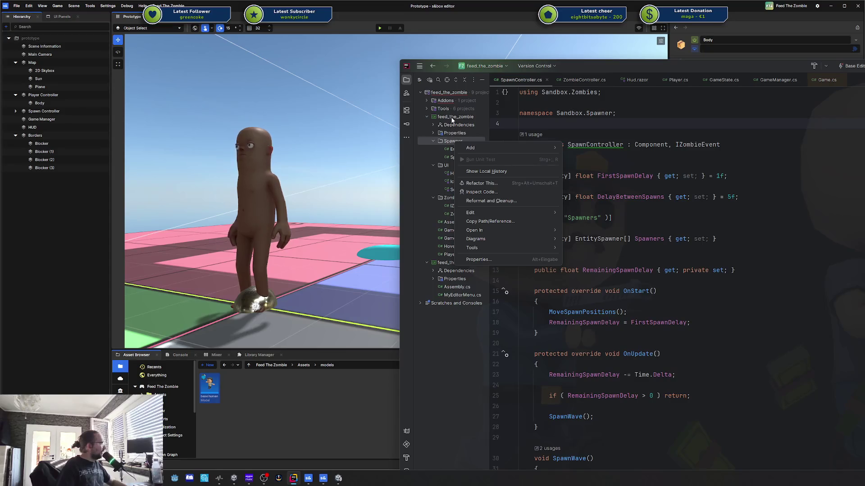
mouse_move(496, 121)
left_click(676, 121)
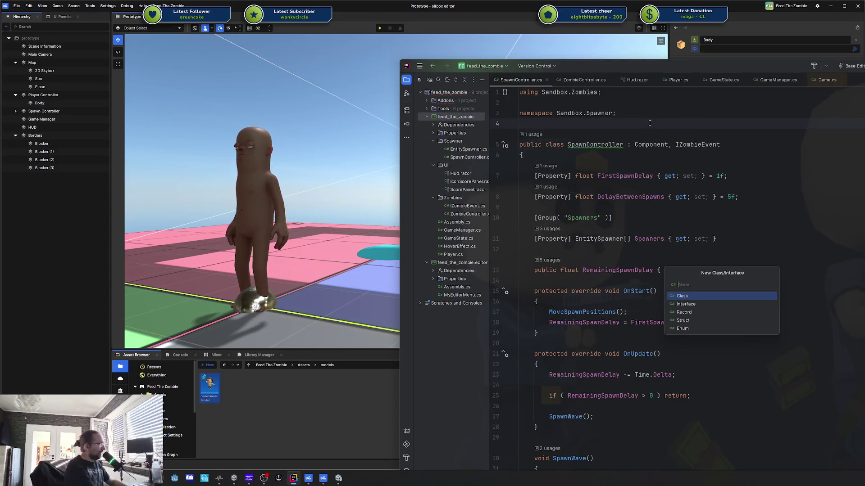
type("Foo")
key("Return")
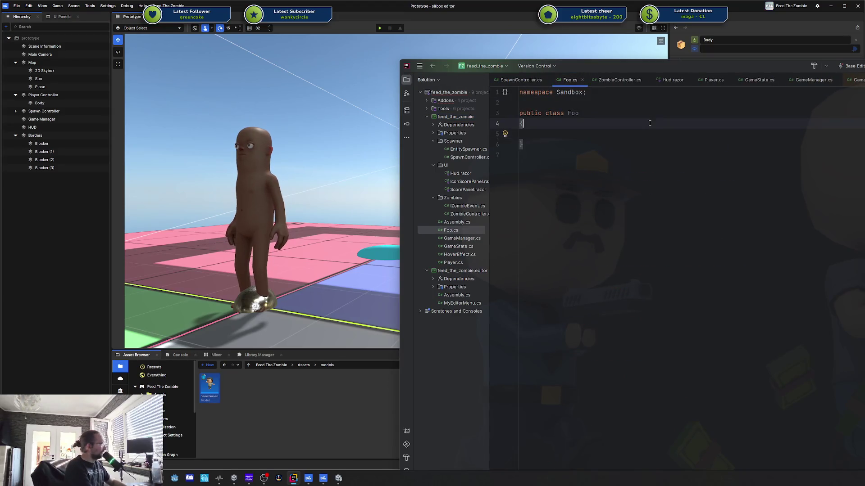
Make Foo derive from Component, then switch back to the s&box editor
key("Up")
key("Up")
key("Up")
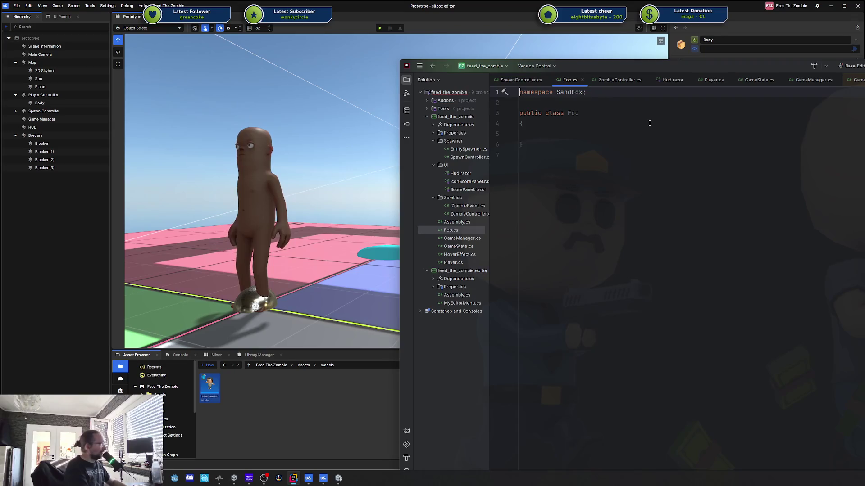
left_click(650, 122)
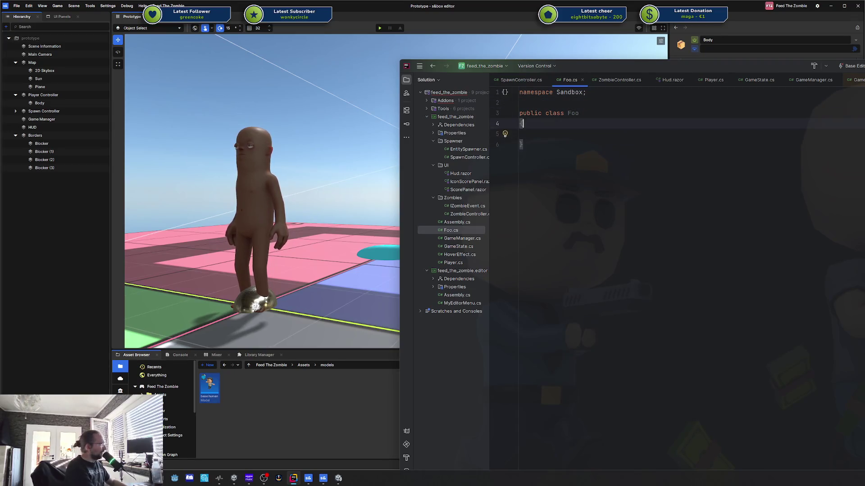
key("Up")
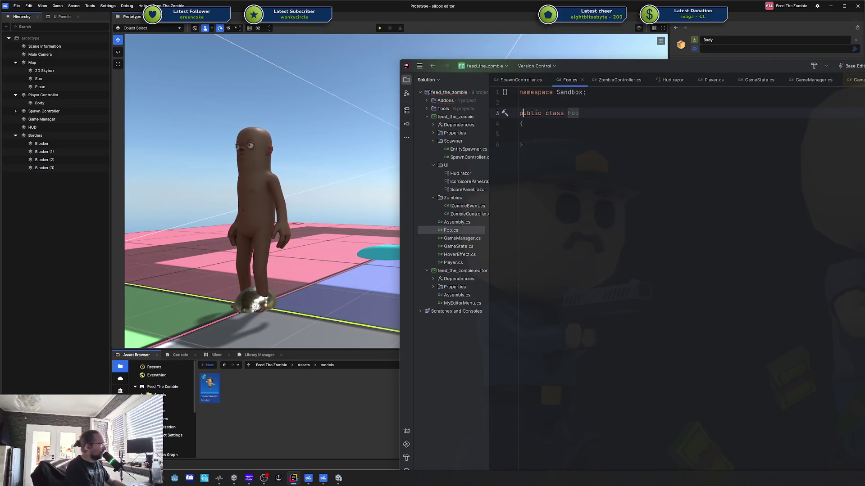
key("End")
type(": Compo")
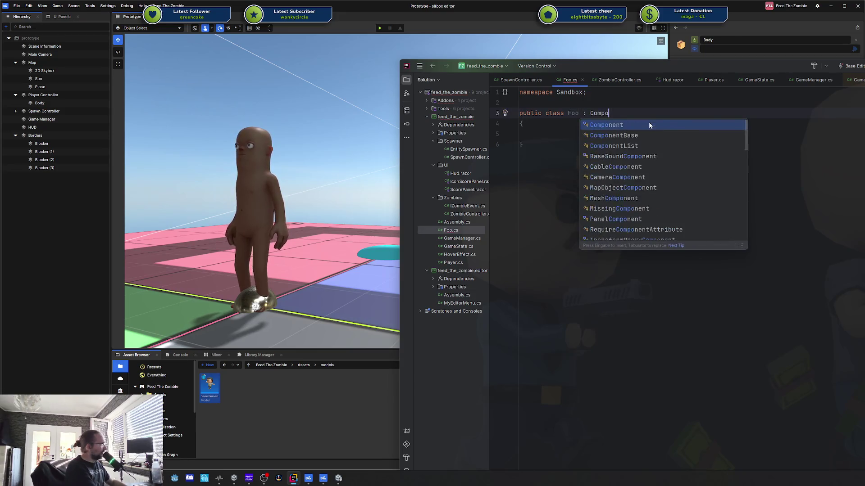
key("Return")
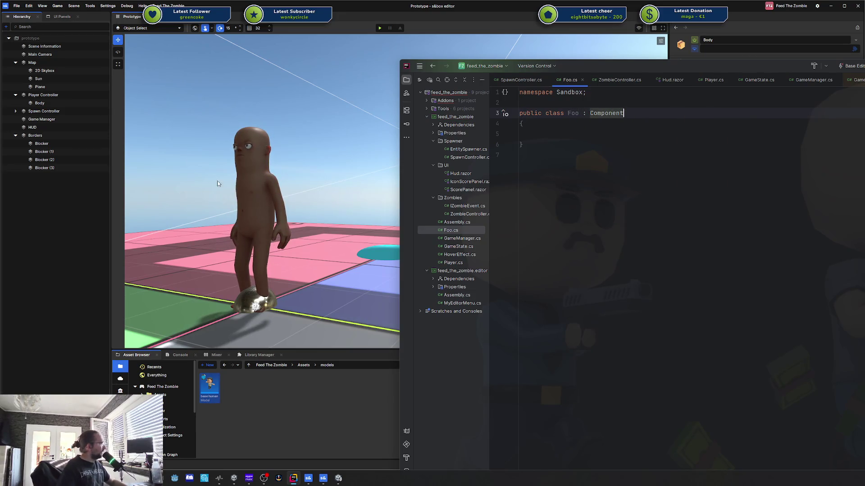
left_click(84, 201)
right_click(45, 204)
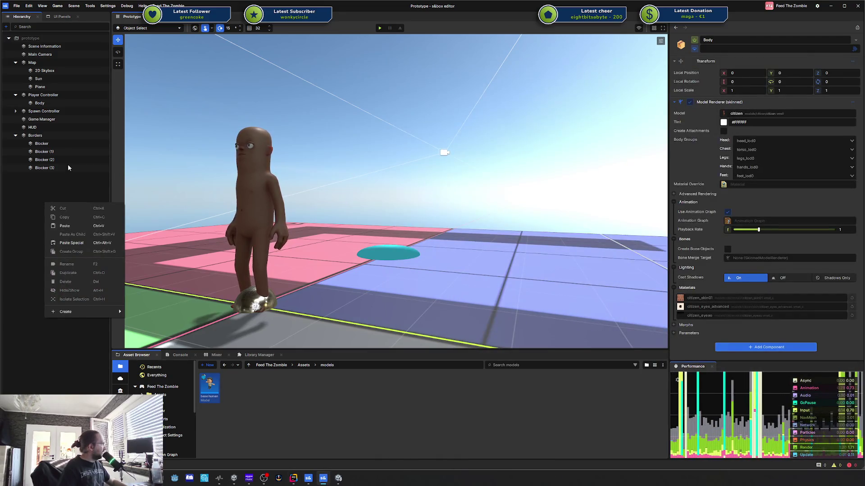
Select Spawn Controller, search 'Foo' in Add Component and attach it
left_click(56, 137)
left_click(56, 136)
left_click(56, 111)
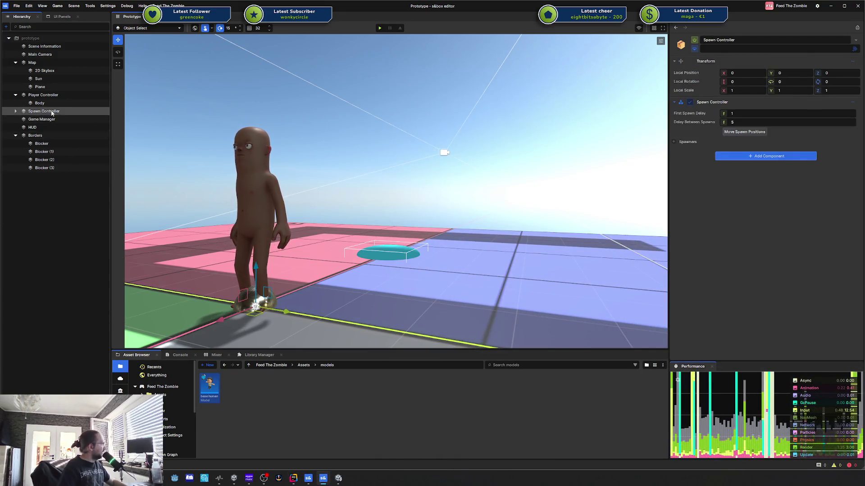
left_click(763, 155)
type("Foo")
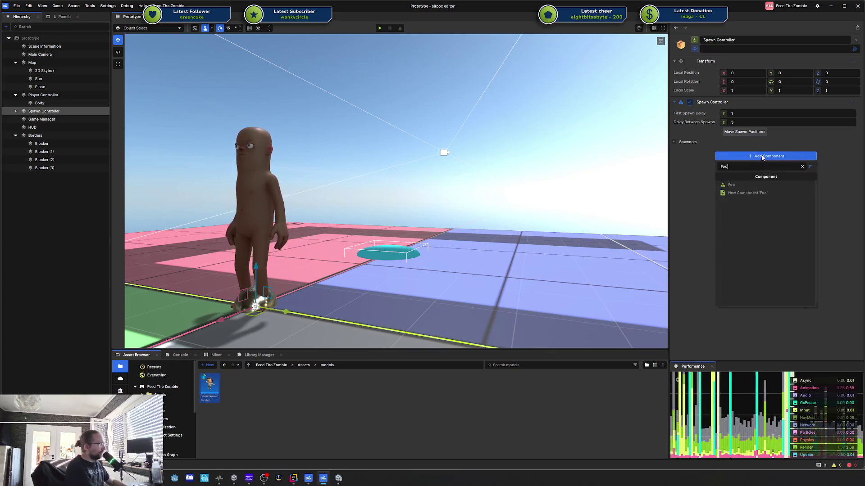
left_click(742, 184)
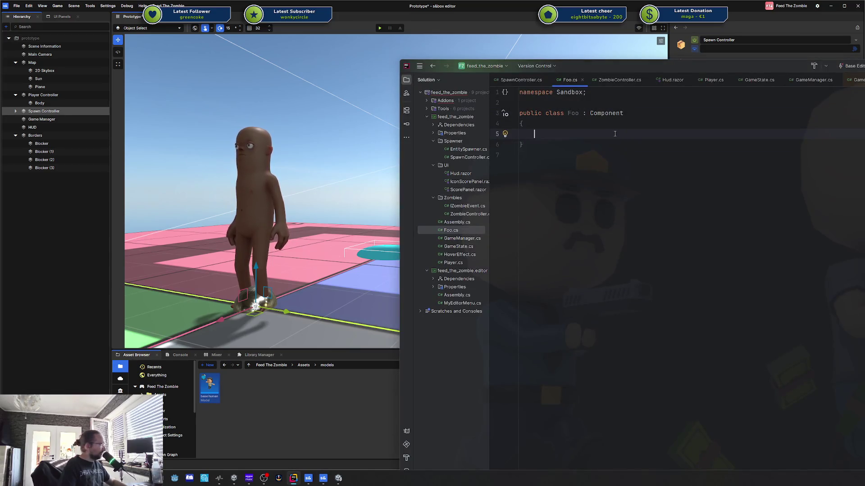
Add a [RequireComponent] SpawnController Controller { get; set; } property to Foo
type("[RequireComponent] SpawnController Controller { get")
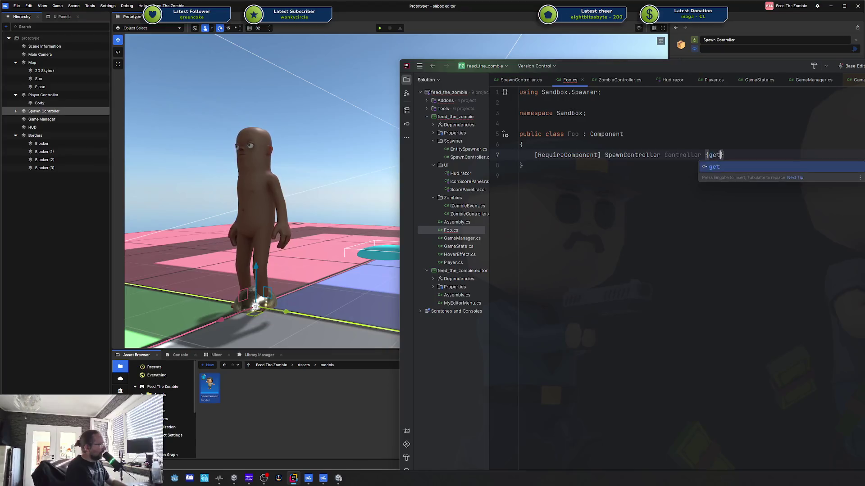
type("; set;")
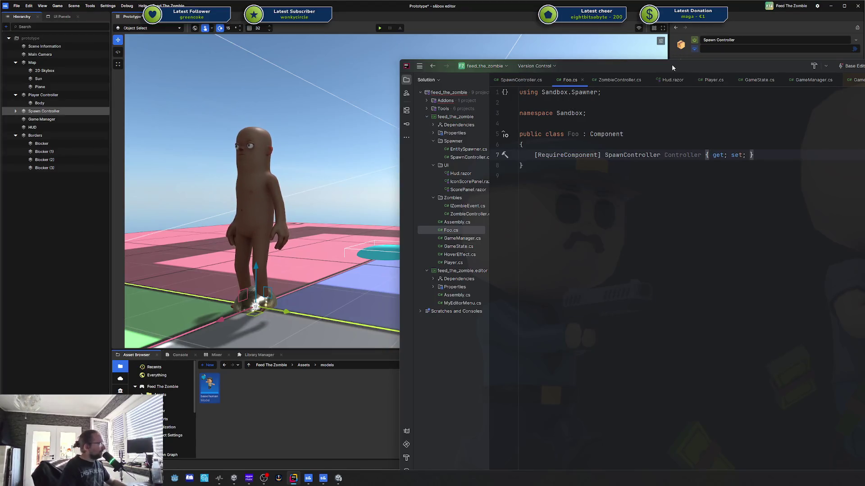
key("alt+Tab")
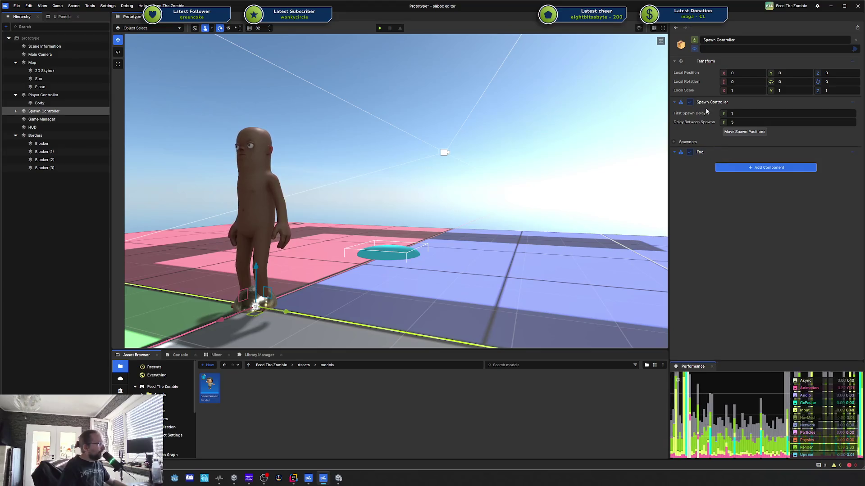
key("alt+Tab")
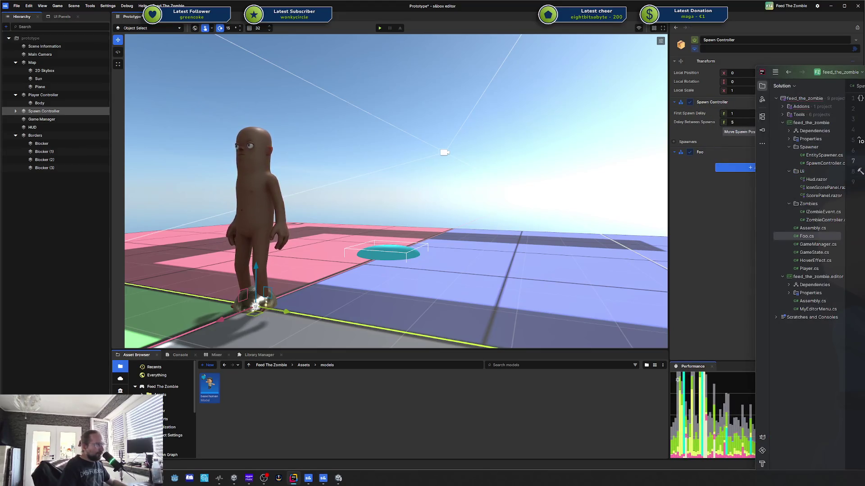
key("Return")
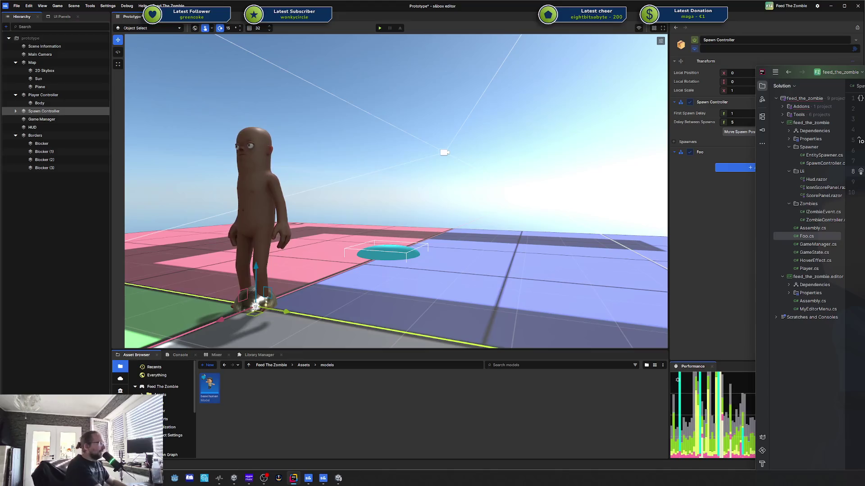
key("BackSpace")
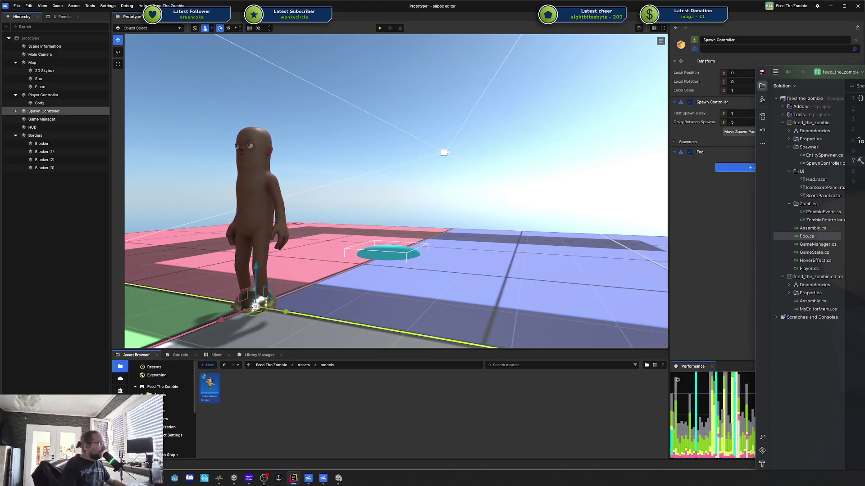
Create a new Bar class and add a Bar property to Foo.cs
right_click(815, 123)
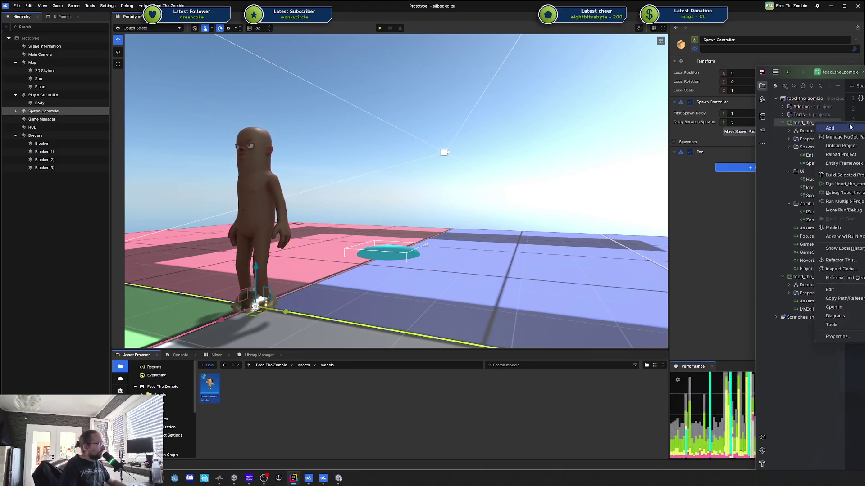
key("Escape")
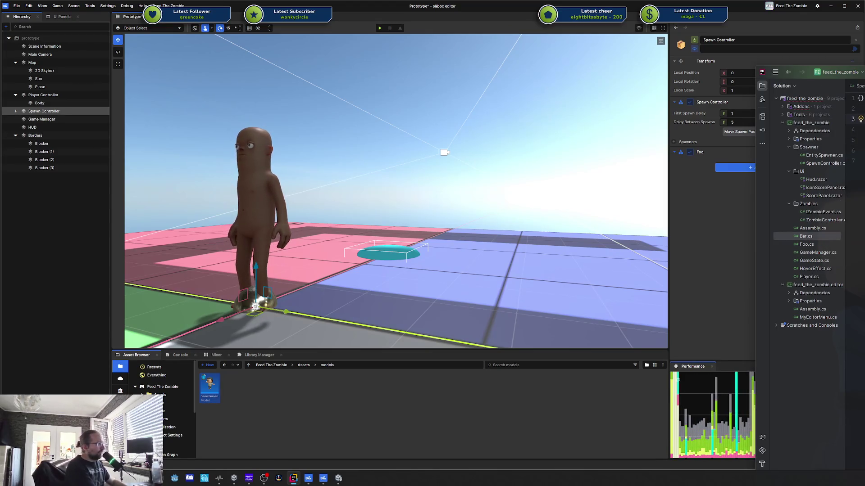
key("Return")
key("Return")
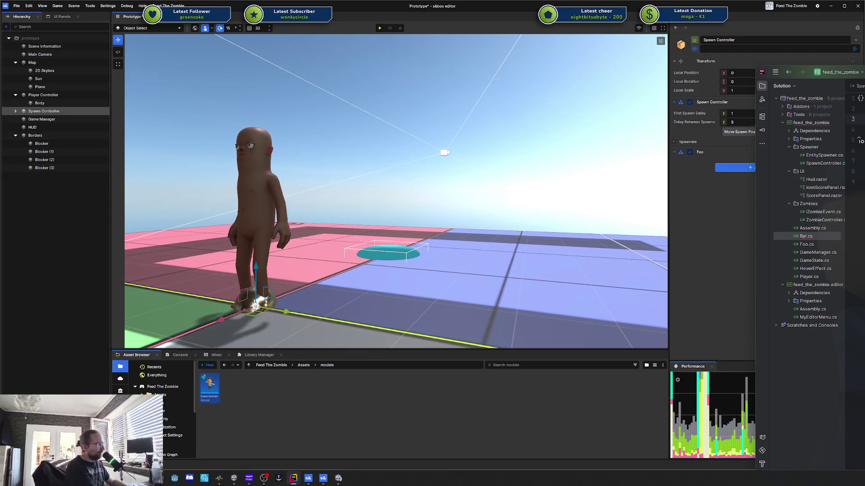
left_click(862, 140)
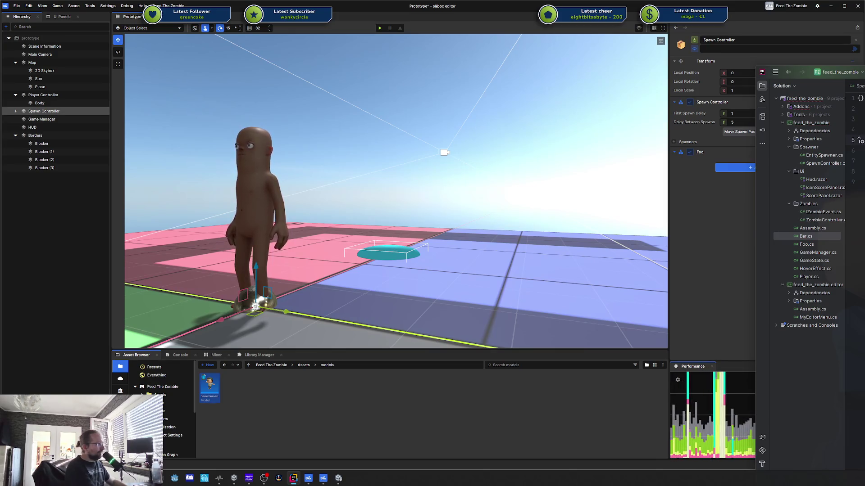
key("Return")
key("Return")
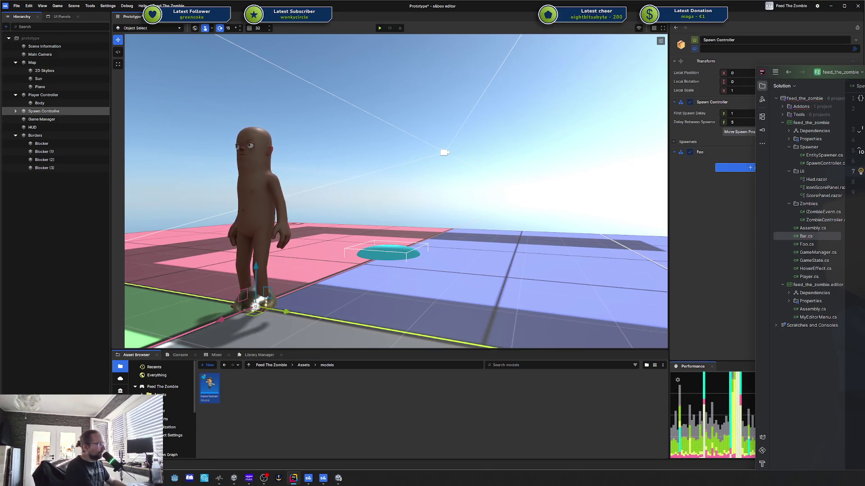
double_click(818, 241)
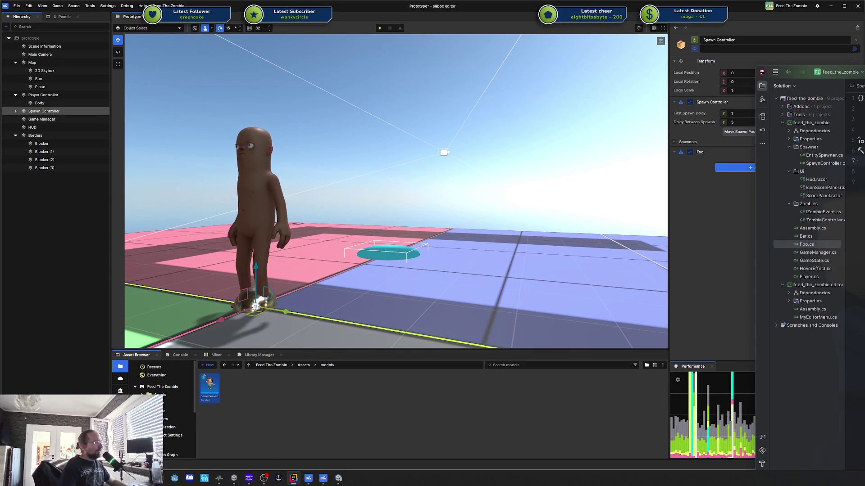
key("Return")
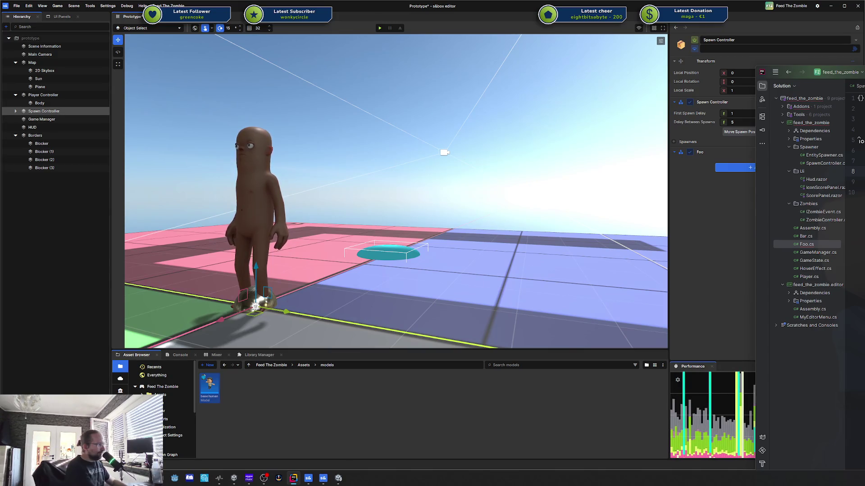
left_click(721, 219)
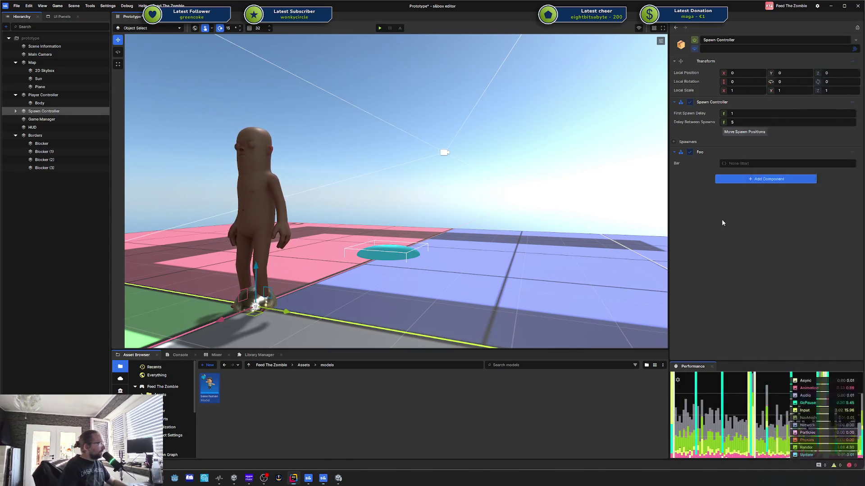
Add a Bar component to Spawn Controller, save the scene, and drag it into Foo's Bar field
left_click(755, 179)
type("bar")
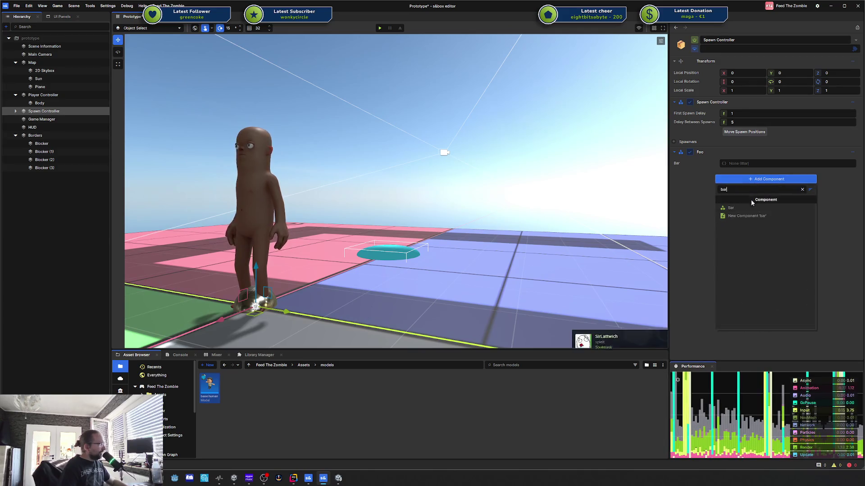
left_click(737, 206)
key("ctrl+s")
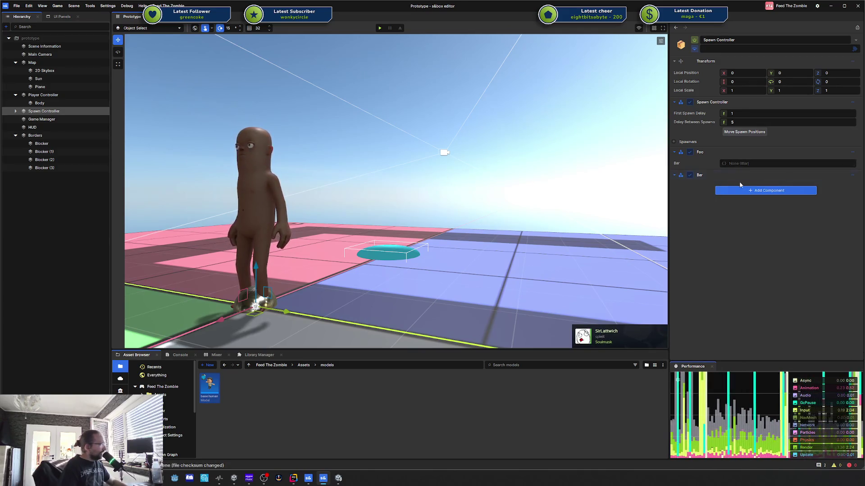
left_click_drag(746, 179, 741, 166)
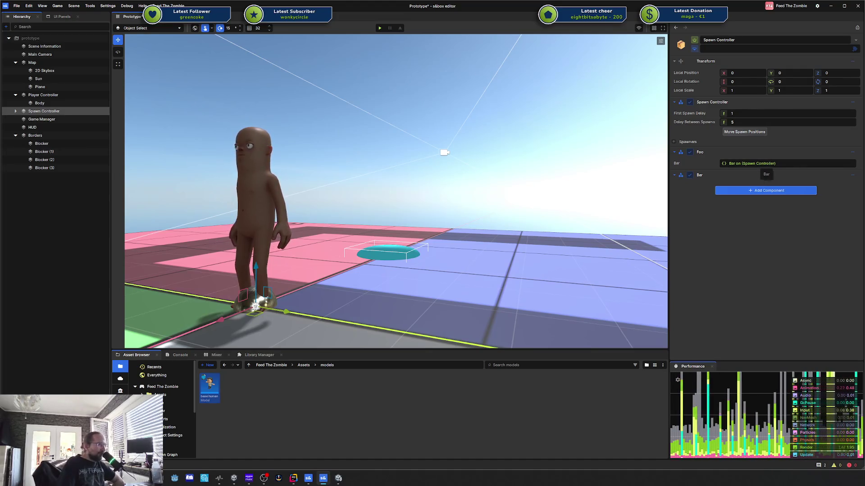
key("alt+Tab")
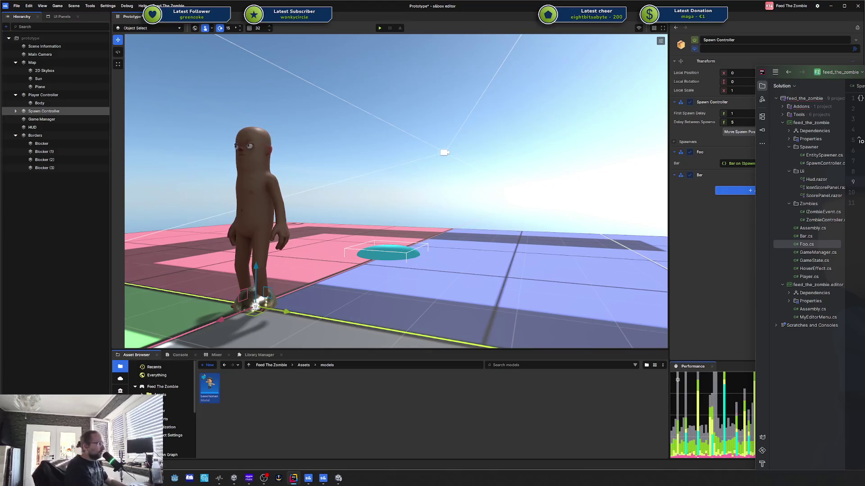
Insert the new Data property line into Foo.cs and remove the extra blank line
key("Return")
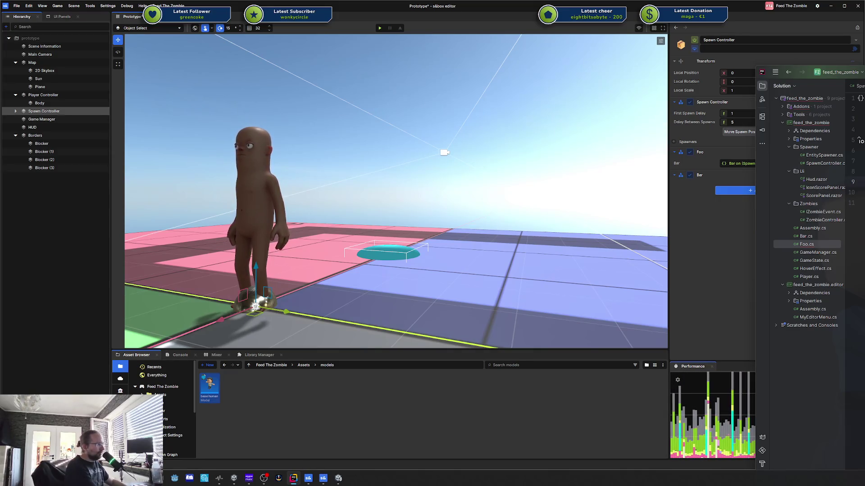
key("Return")
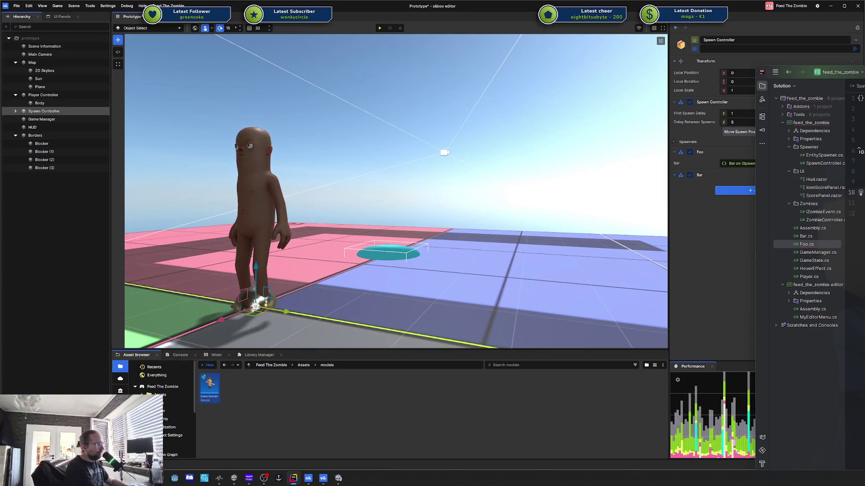
key("BackSpace")
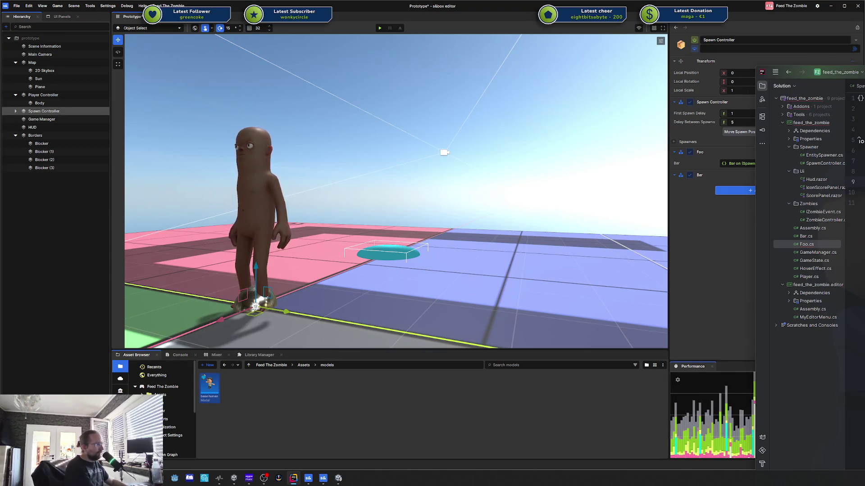
Add a Data entry keyed abc to Foo and assign the Foo component to it
left_click(715, 198)
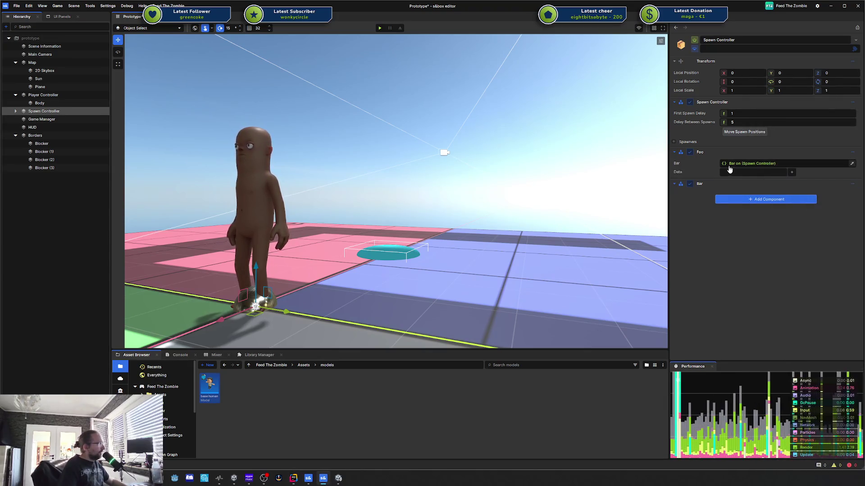
left_click(750, 173)
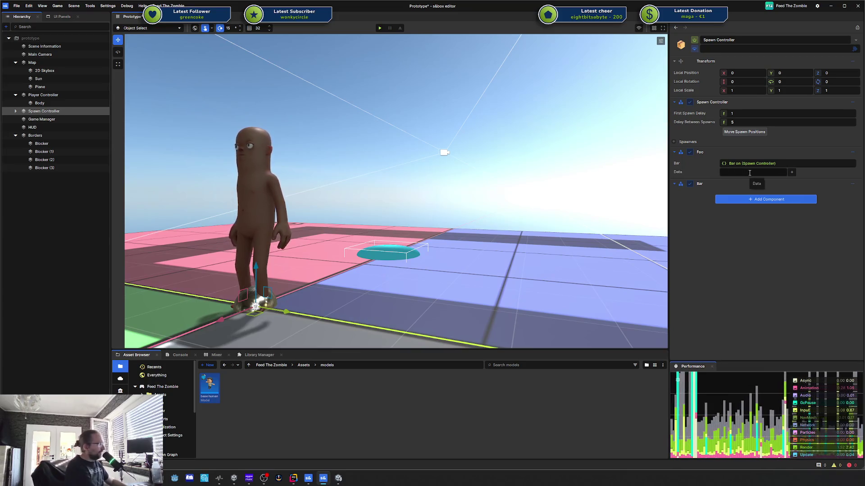
type("abc")
left_click(792, 173)
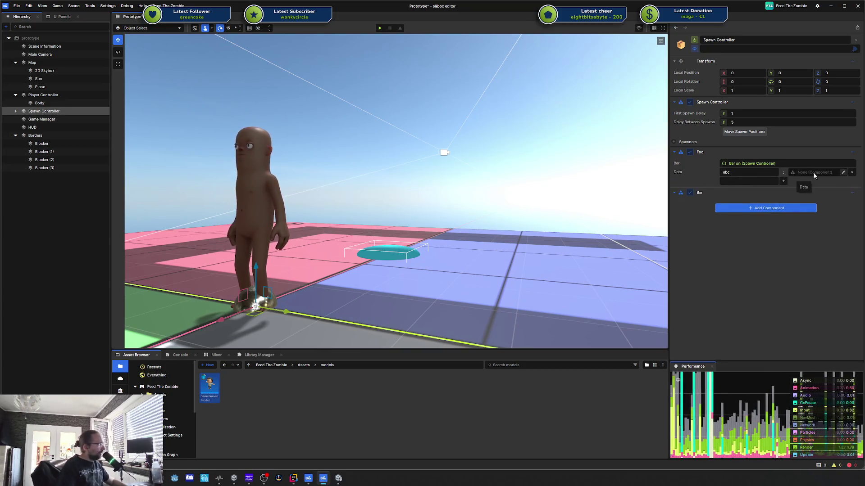
left_click_drag(802, 166, 803, 173)
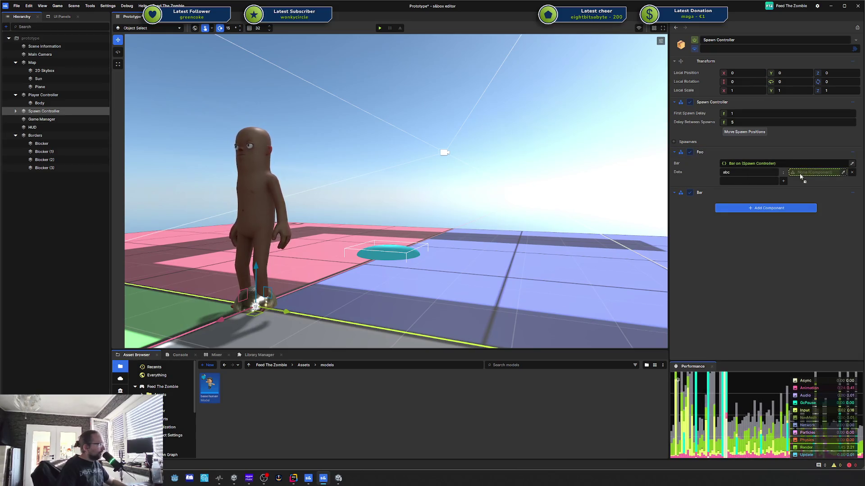
Add a second Data entry, def, and assign the Bar component from Spawn Controller
left_click(783, 181)
type("def")
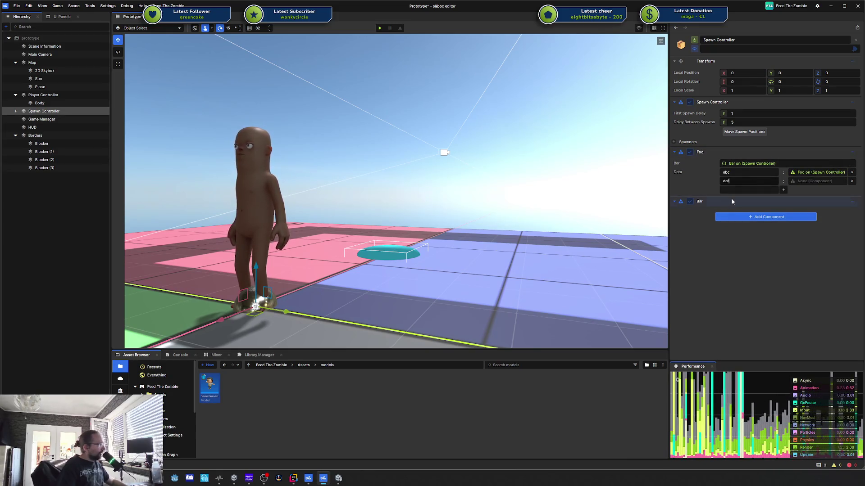
left_click_drag(731, 201, 811, 181)
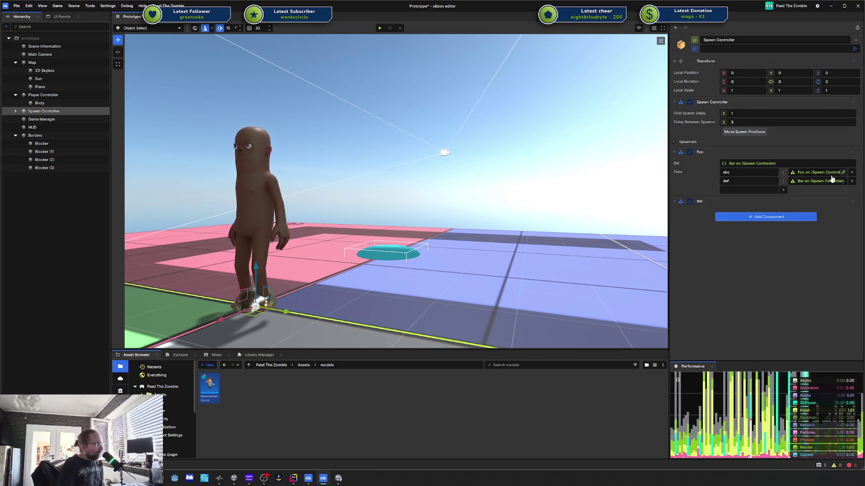
double_click(680, 152)
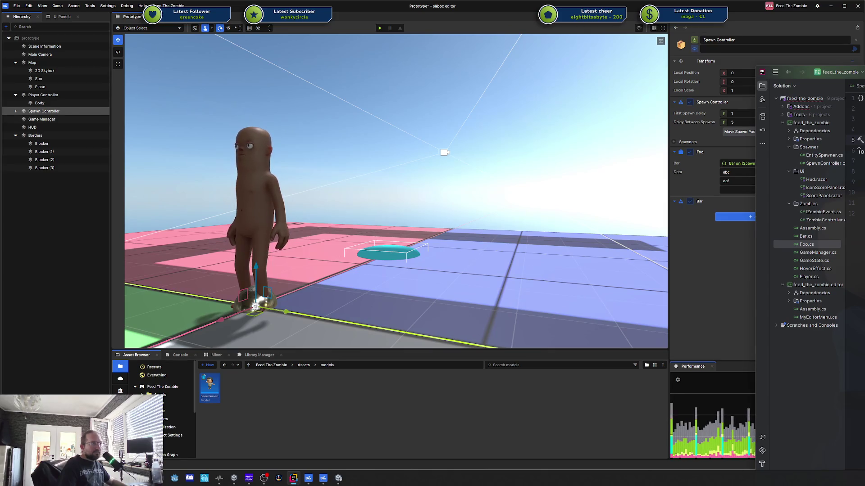
After reading Foo.cs in Rider, return to the s&box editor's Spawn Controller inspector
left_click(733, 247)
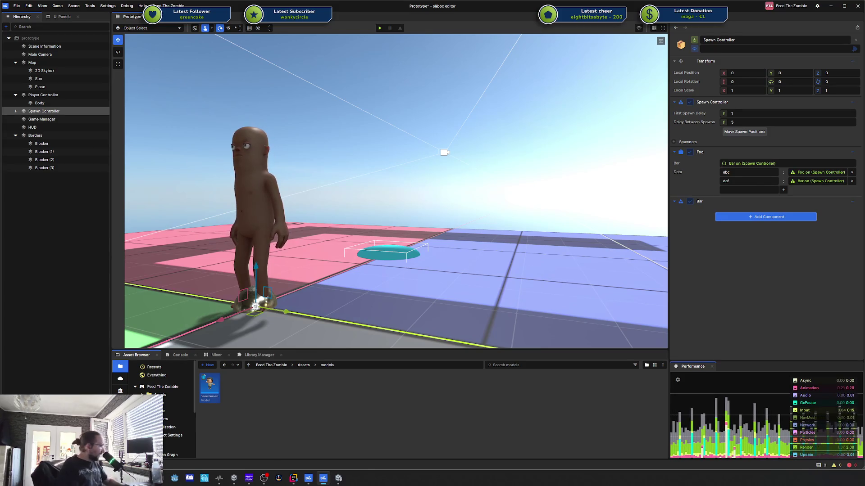
Search Windows for 'kamera' and launch the Intel Killer Performance Suite from the results
key("ctrl+space")
type("kamera")
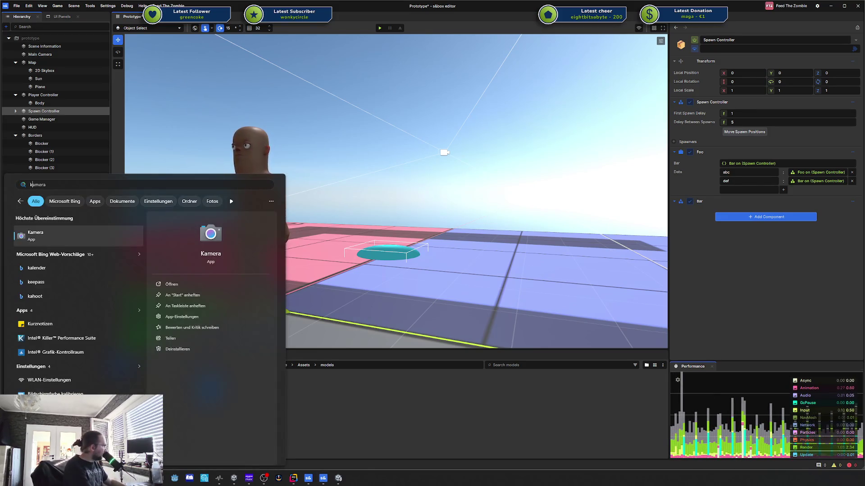
key("Down")
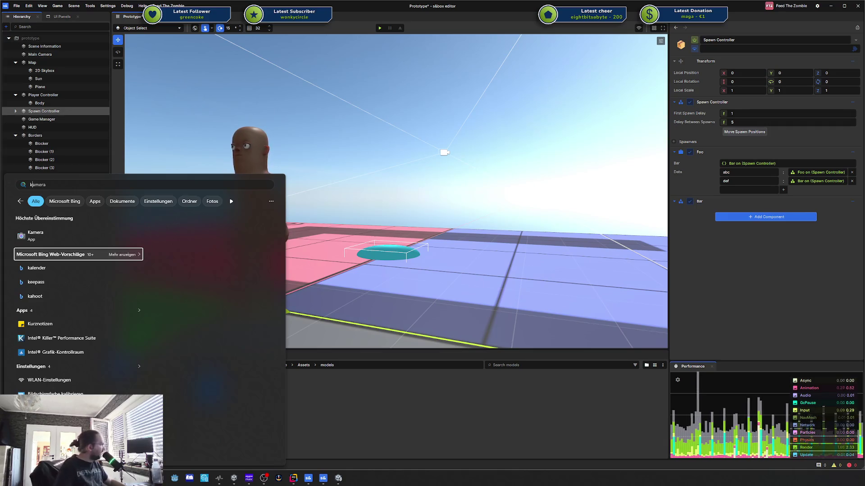
key("Escape")
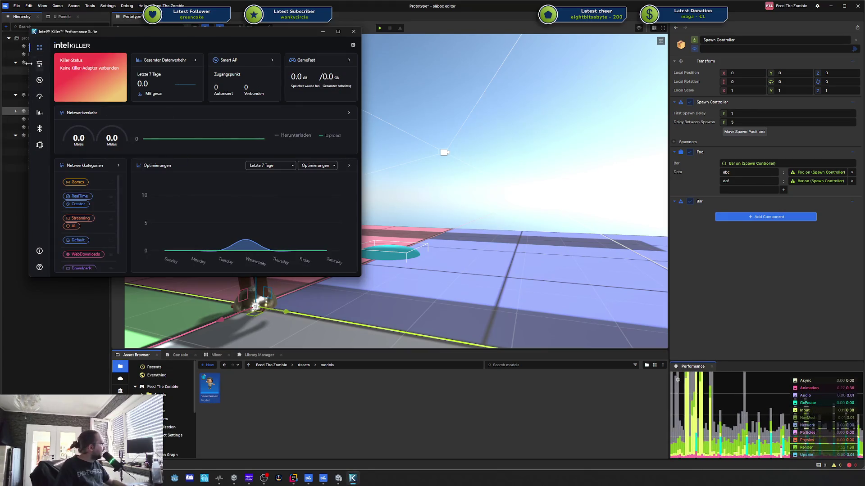
Browse the Killer suite's dashboard, application traffic and quick settings pages
left_click(40, 65)
left_click(40, 47)
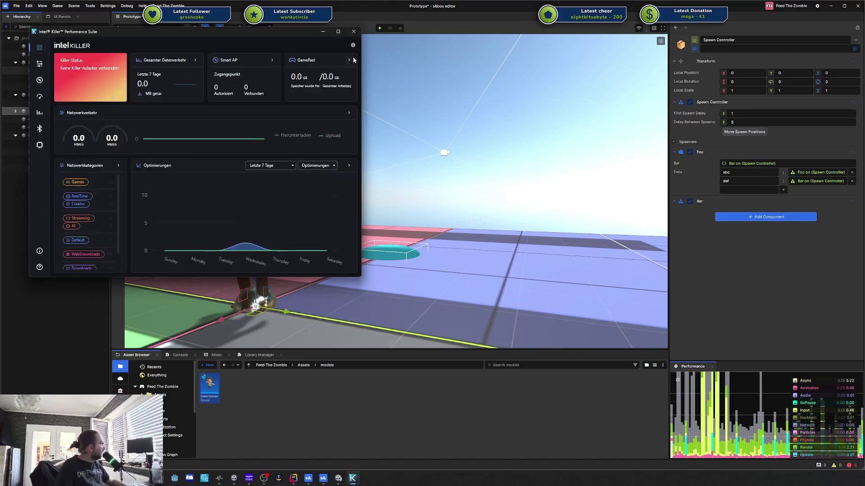
left_click(354, 45)
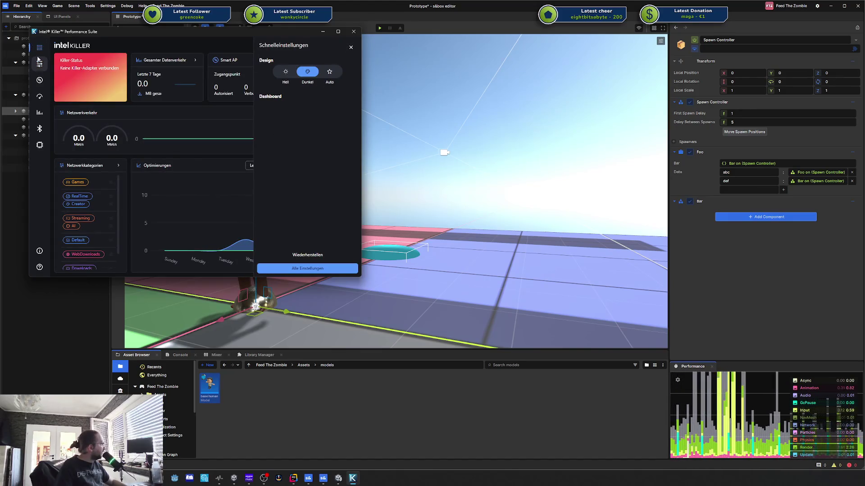
left_click(39, 64)
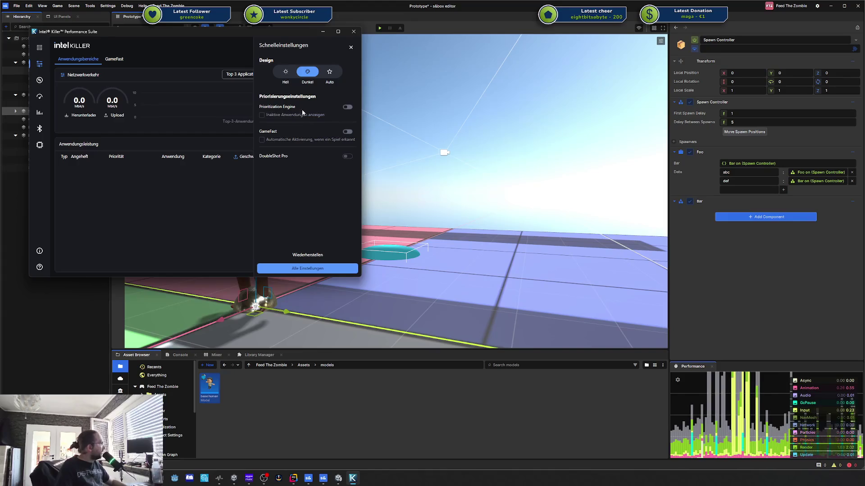
Toggle the Prioritization Engine on and back off, then close the Killer suite
left_click(347, 107)
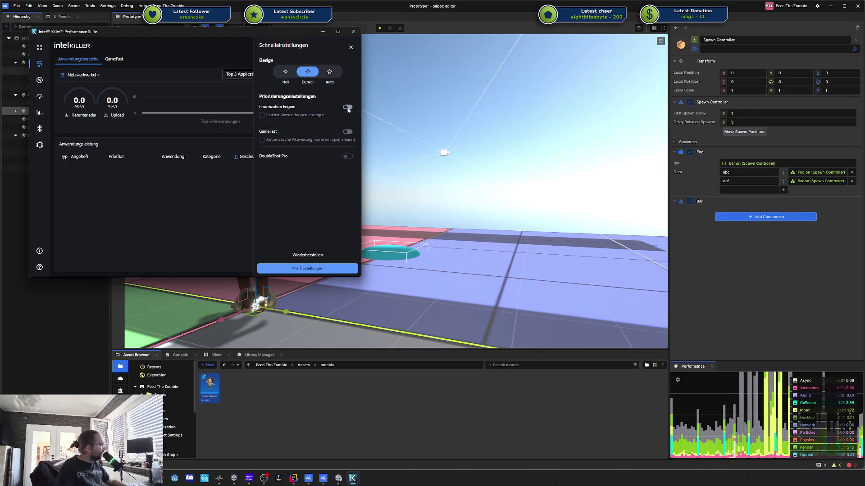
left_click(348, 109)
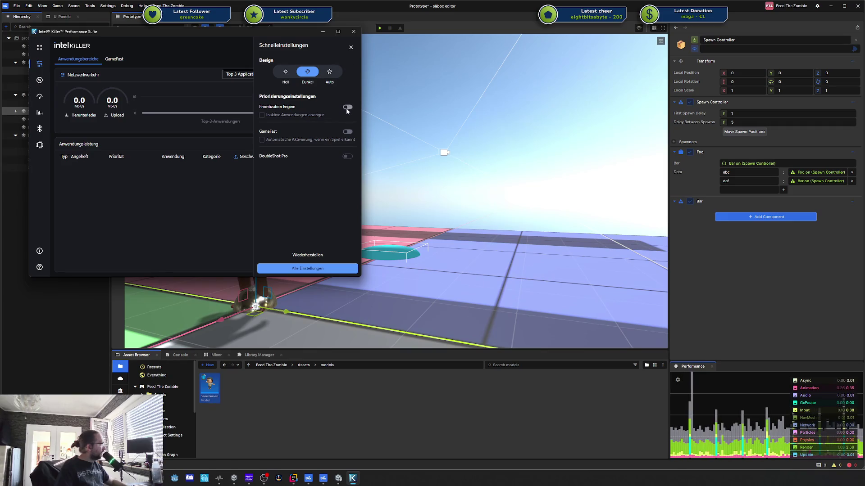
left_click(354, 32)
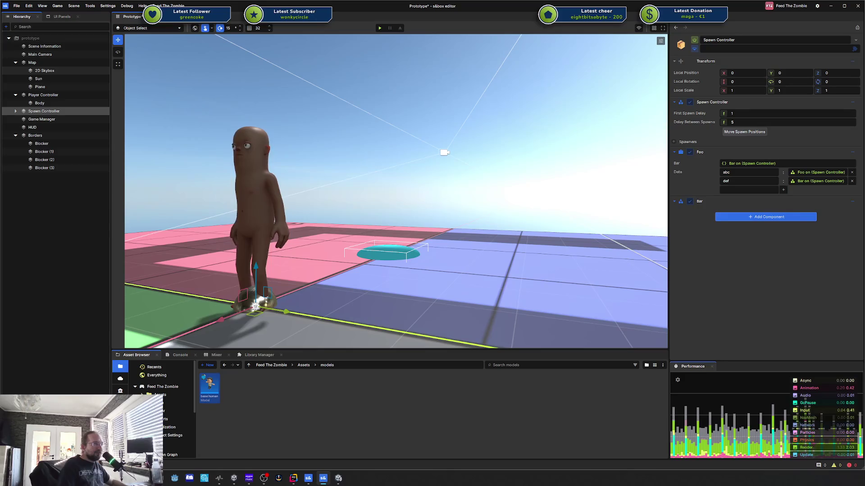
Zoom, fly and orbit the viewport to centre the character over the pink and green floor
scroll(519, 193, "down", 6)
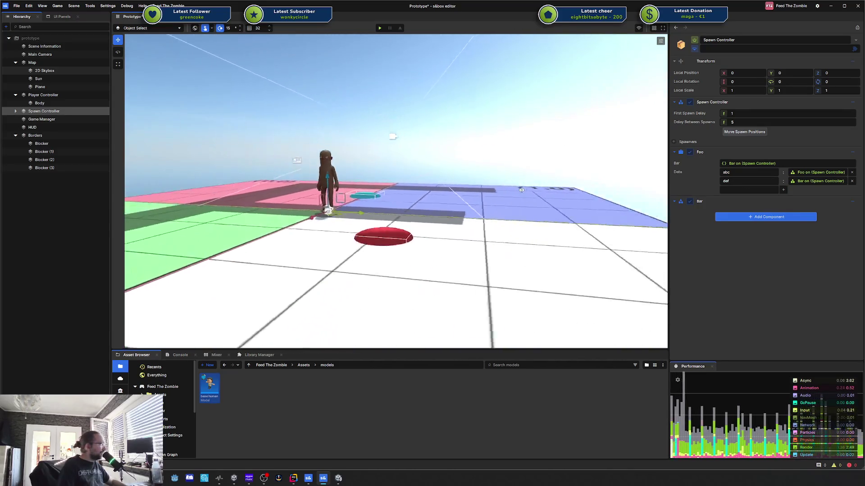
scroll(519, 194, "up", 2)
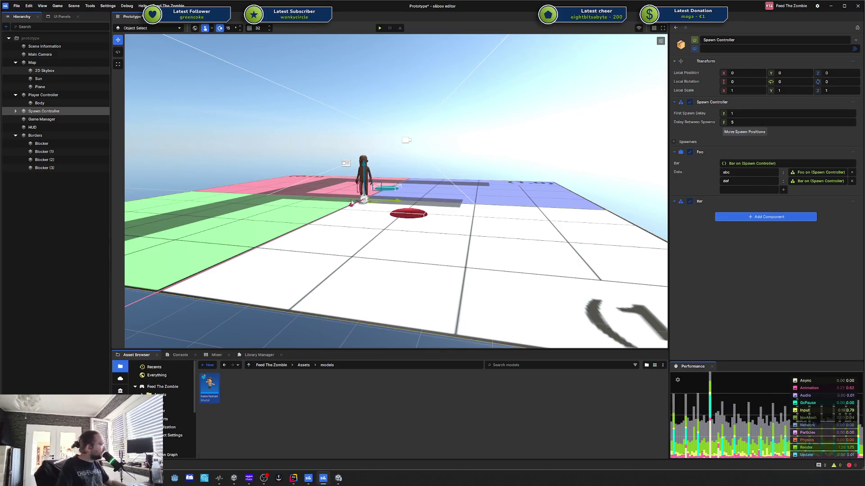
scroll(352, 202, "up", 5)
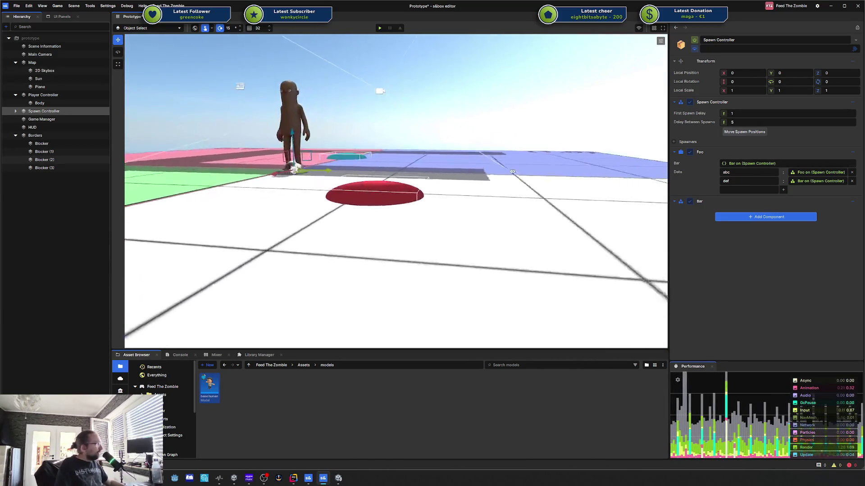
key("w")
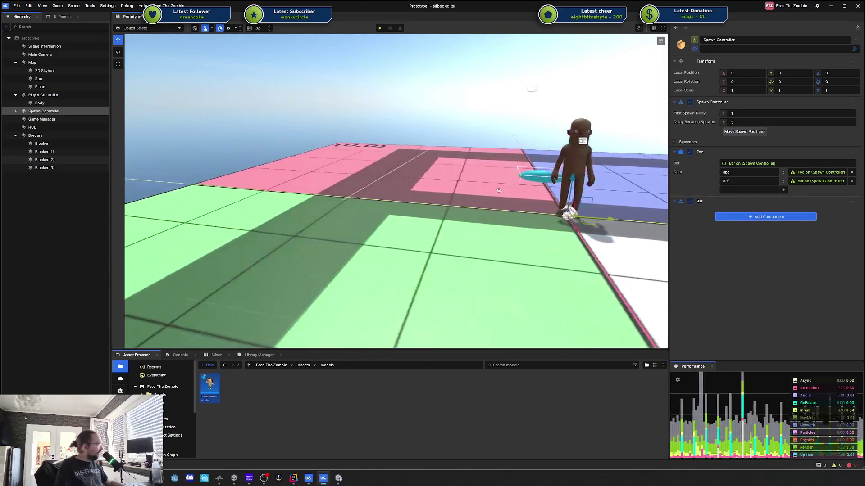
left_click_drag(498, 190, 529, 192)
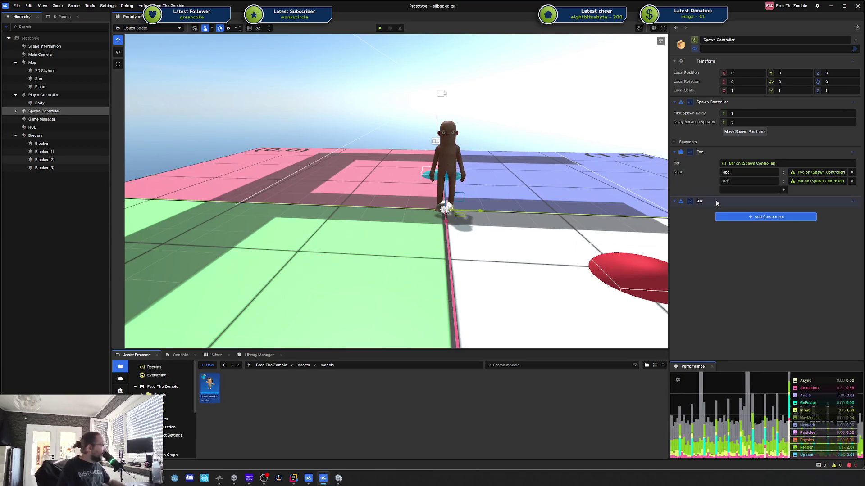
left_click(293, 479)
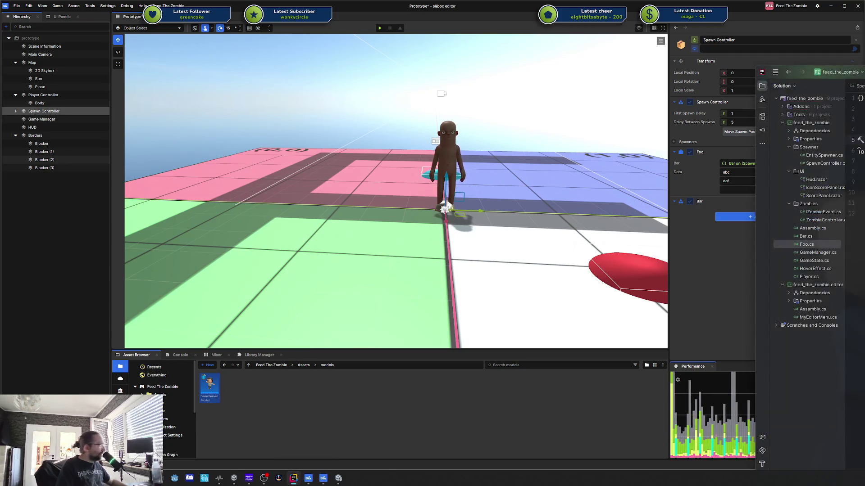
Add '[Property] Action OnQuiteNiceStuff;' below the Data property in Foo.cs
mouse_move(864, 73)
left_mouse_down()
mouse_move(431, 102)
mouse_move(532, 153)
mouse_move(492, 137)
left_mouse_up()
key("Up")
key("Up")
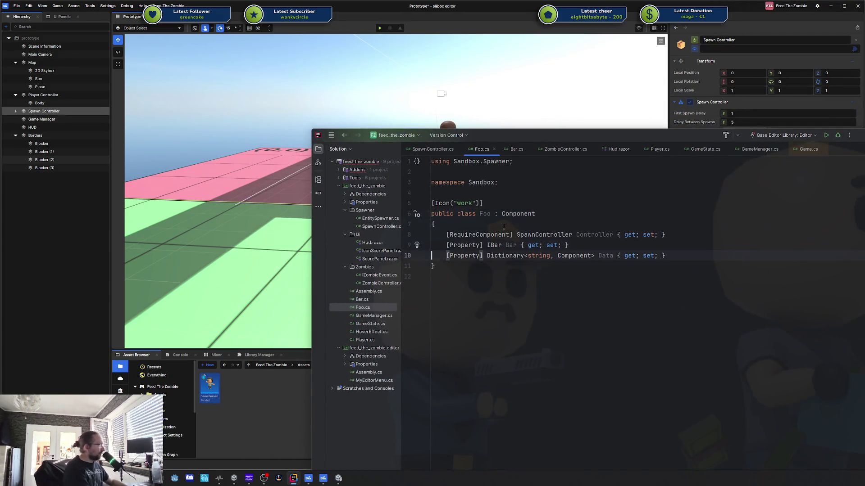
key("End")
key("Return")
key("Return")
type("[Proper")
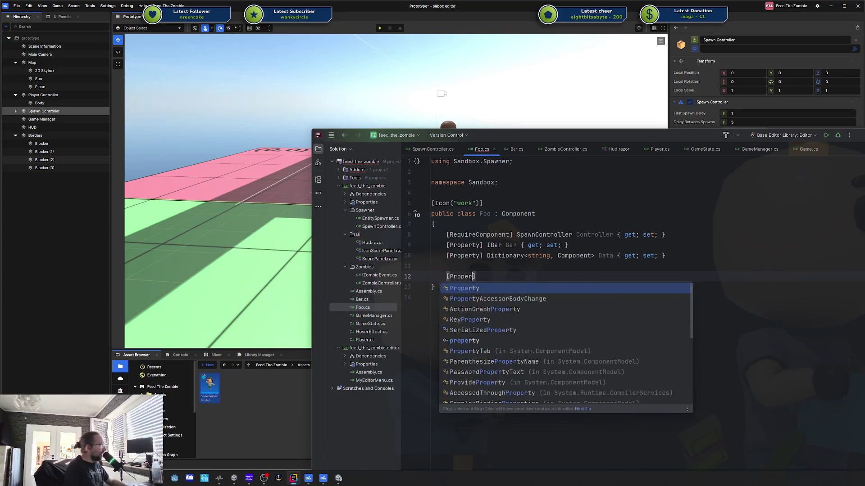
key("Return")
type("] Action")
key("Return")
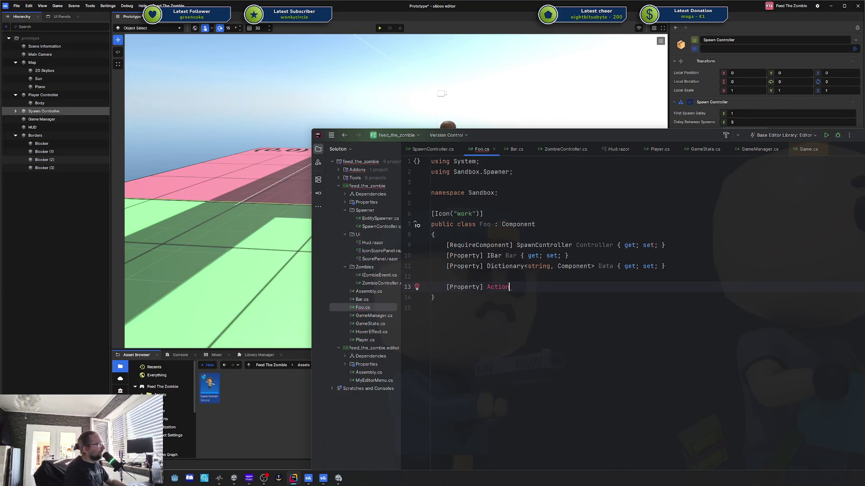
type(" OnQuiteNiceStu")
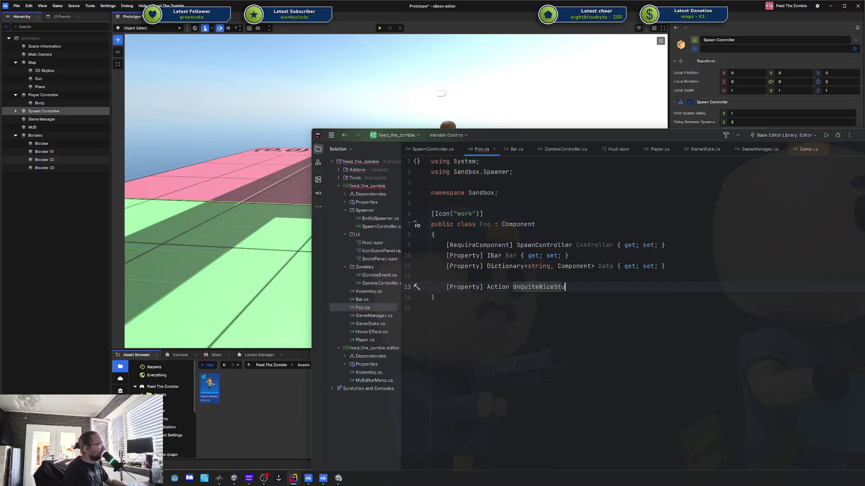
type("ff;")
Add an empty 'public void SomeMethod() { }' method below the new property
key("Return")
key("Return")
type("publi c")
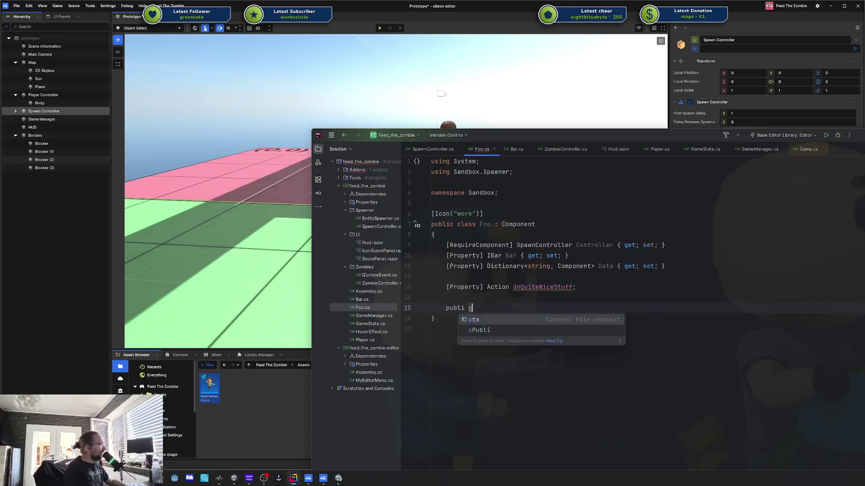
key("BackSpace")
key("BackSpace")
key("BackSpace")
type("public void My")
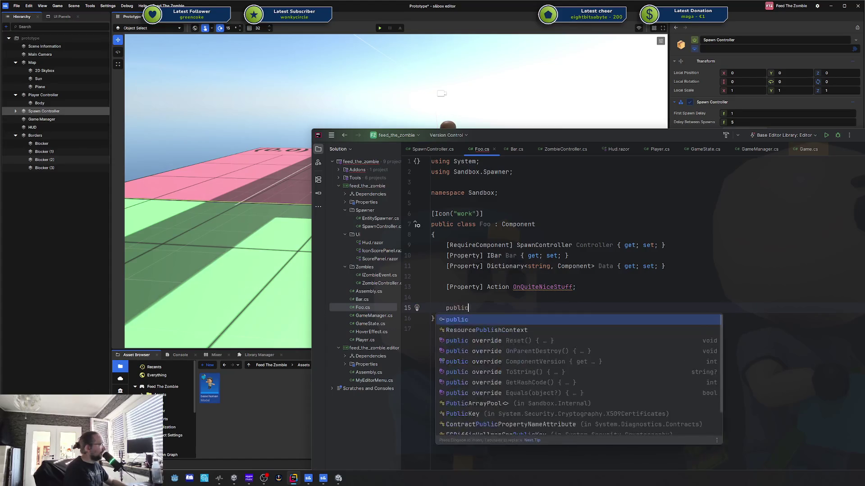
key("BackSpace")
key("BackSpace")
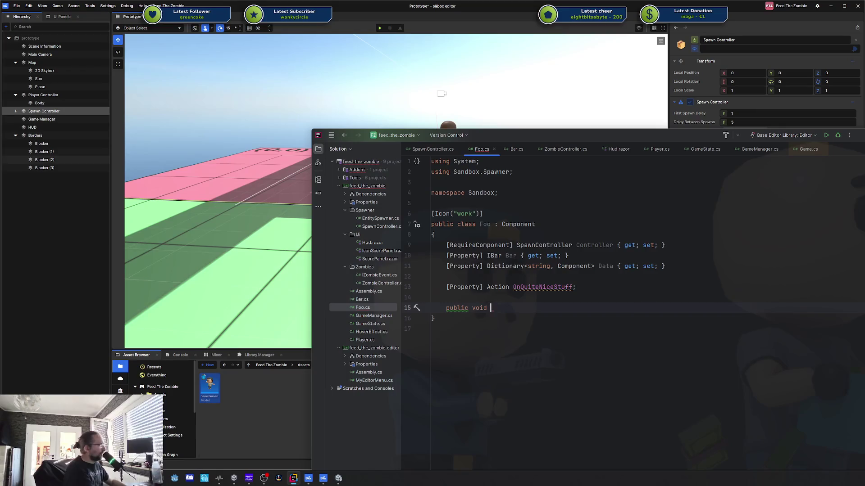
type("SomeMethod() {")
key("alt+Tab")
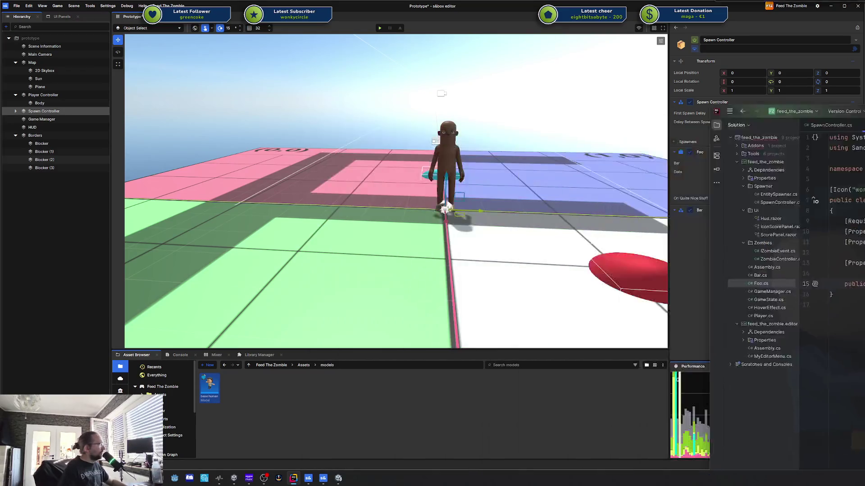
Check the reloaded Foo component's On Quite Nice Stuff field, then return to SomeMethod in Foo.cs
left_click(745, 224)
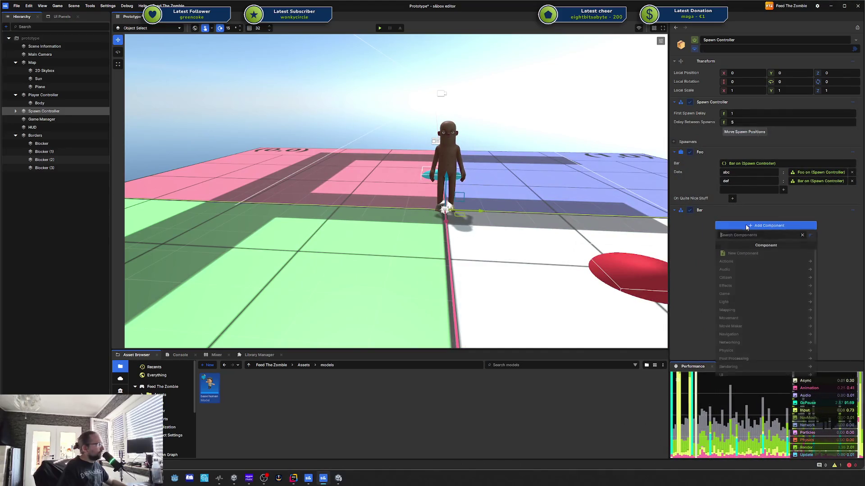
left_click(693, 234)
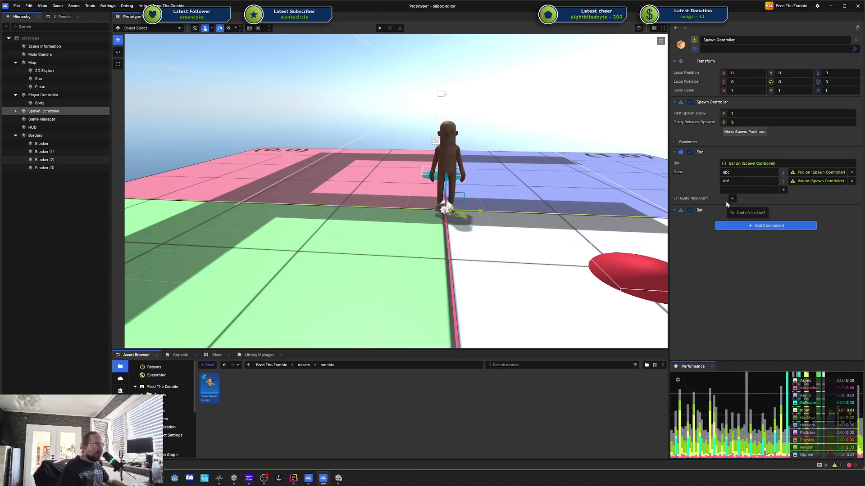
key("alt+Tab")
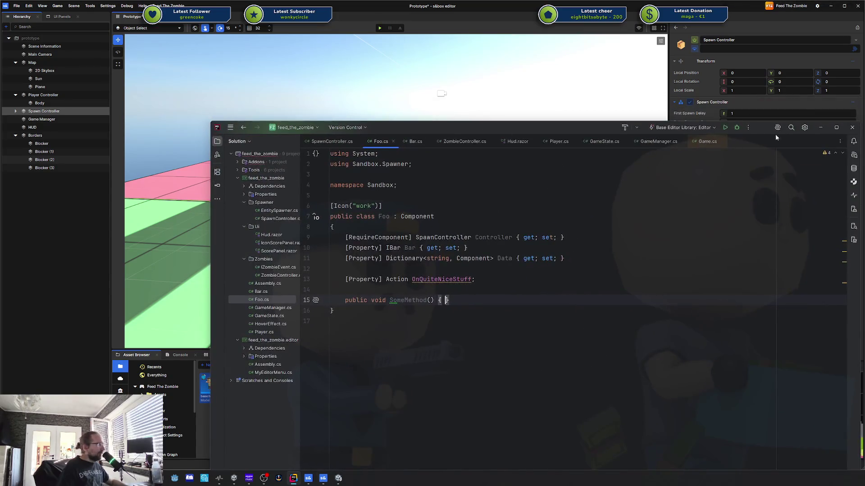
key("alt+Tab")
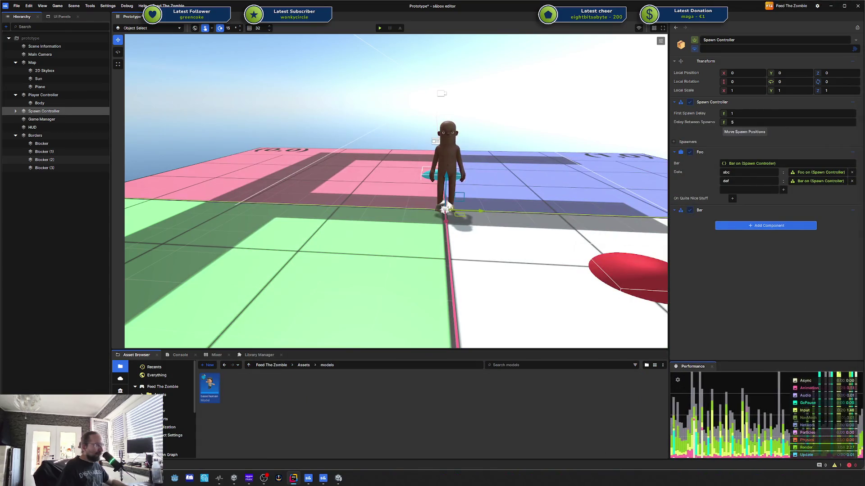
key("alt+Tab")
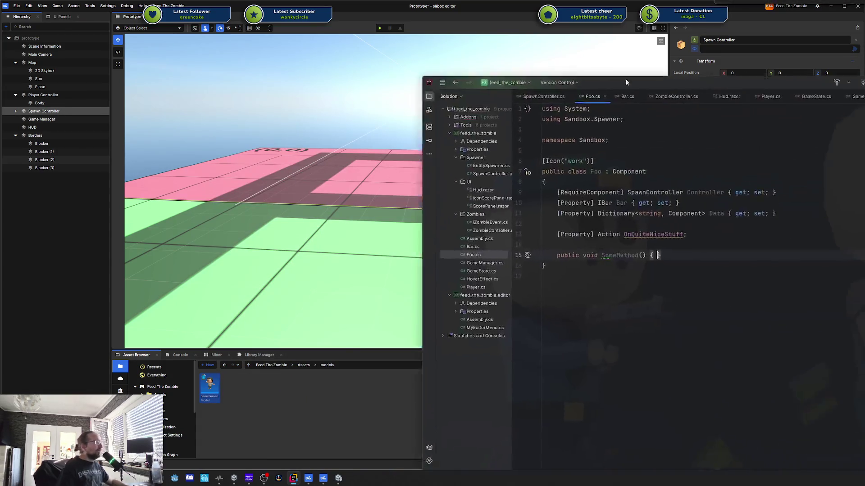
left_click(481, 228)
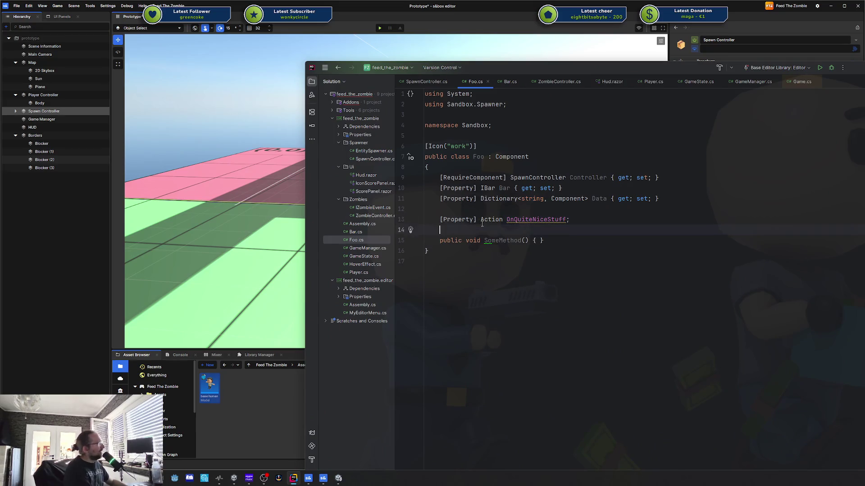
Add a [Button] attribute above SomeMethod and try its new button on the Foo component
key("Return")
type("[Button")
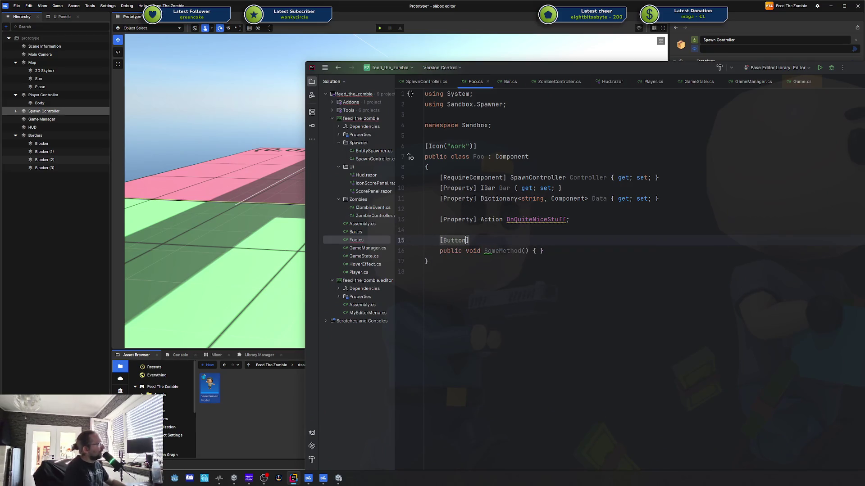
key("alt+Tab")
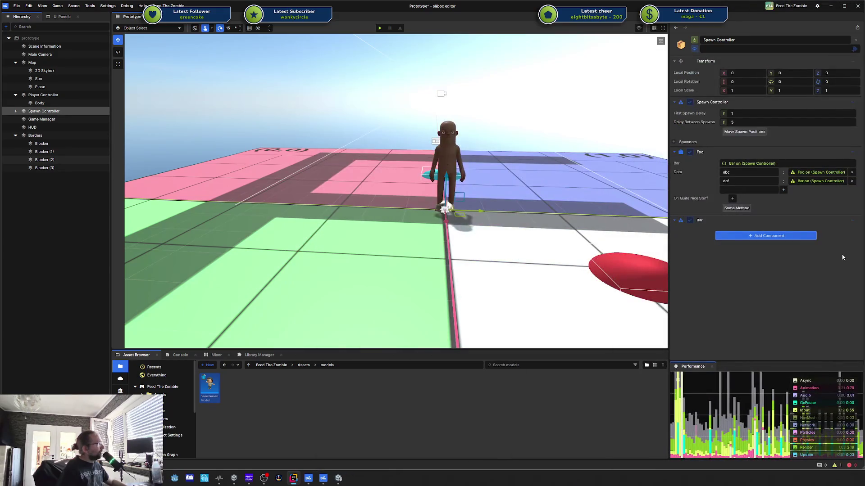
left_click(736, 208)
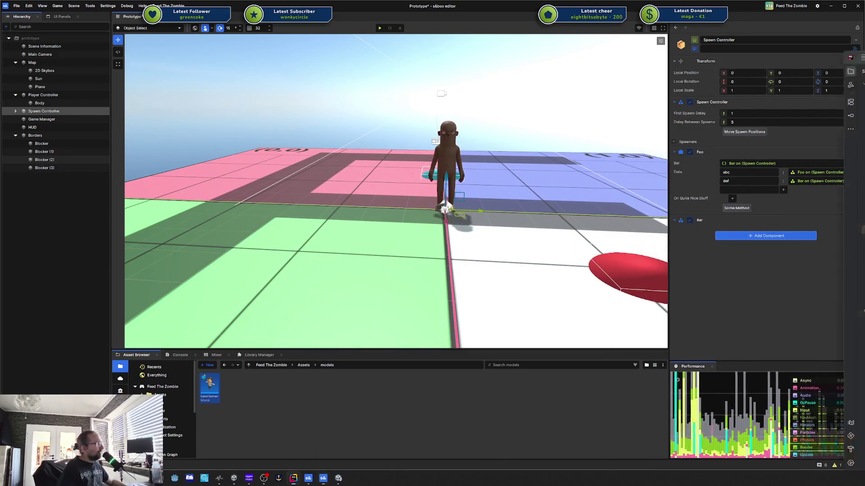
key("alt+Tab")
Put Log.Info( "Awesome!!!" ); inside the SomeMethod body
key("Return")
type("Lo")
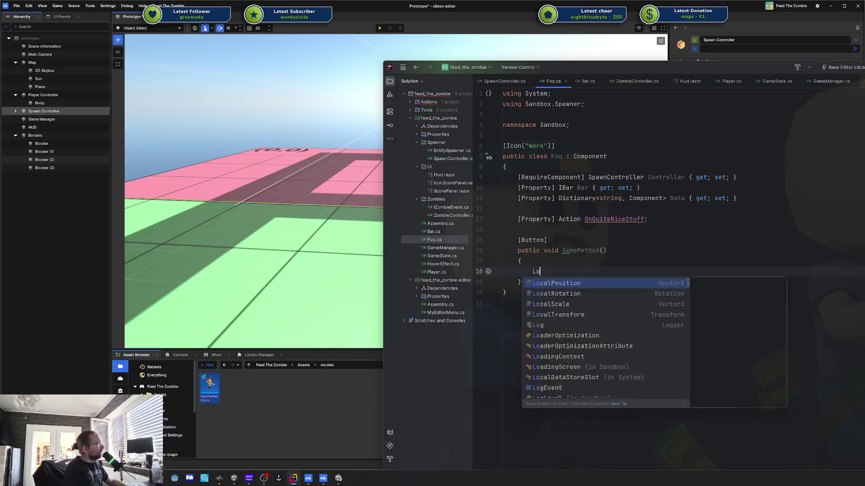
type("g.Info( \"Awesome!!!\" );")
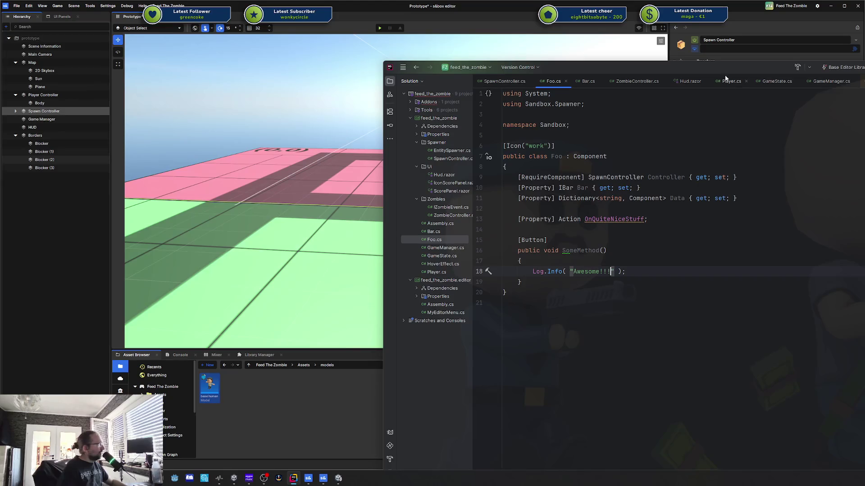
key("alt+Tab")
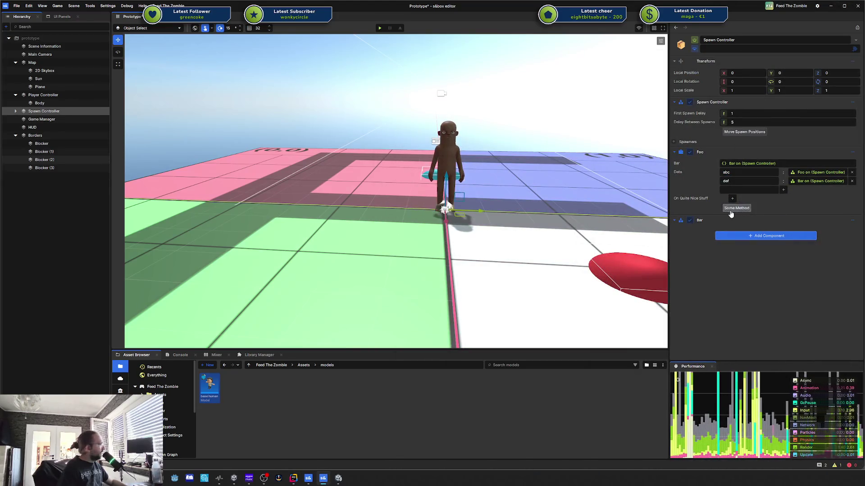
Run Some Method and check the Awesome!!! log and its stack trace in the Console
left_click(730, 211)
left_click(183, 355)
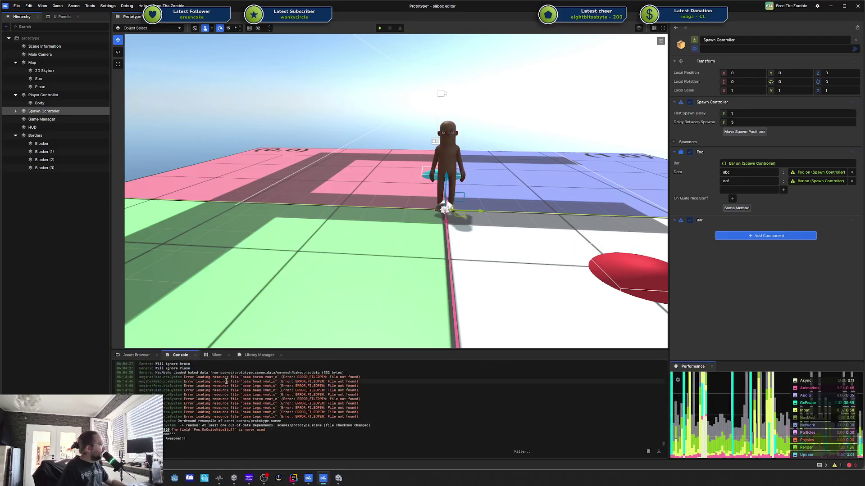
left_click(180, 439)
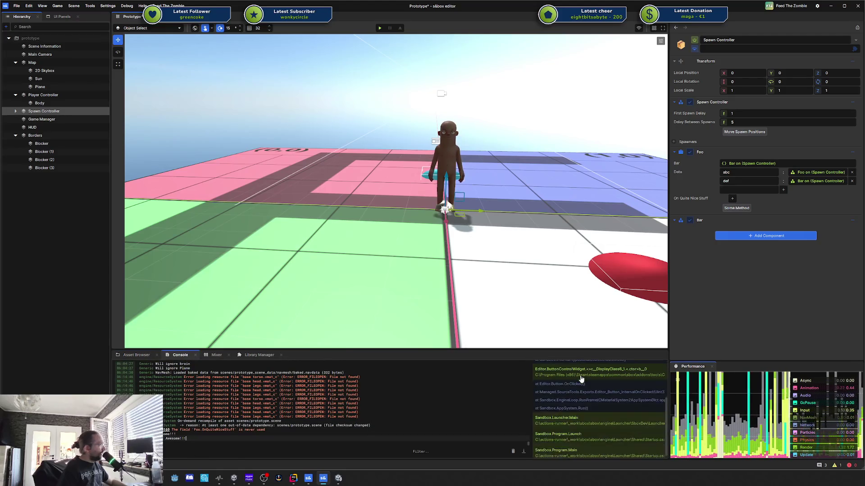
Add an On Quite Nice Stuff action entry and open its Action Graph
scroll(581, 380, "up", 3)
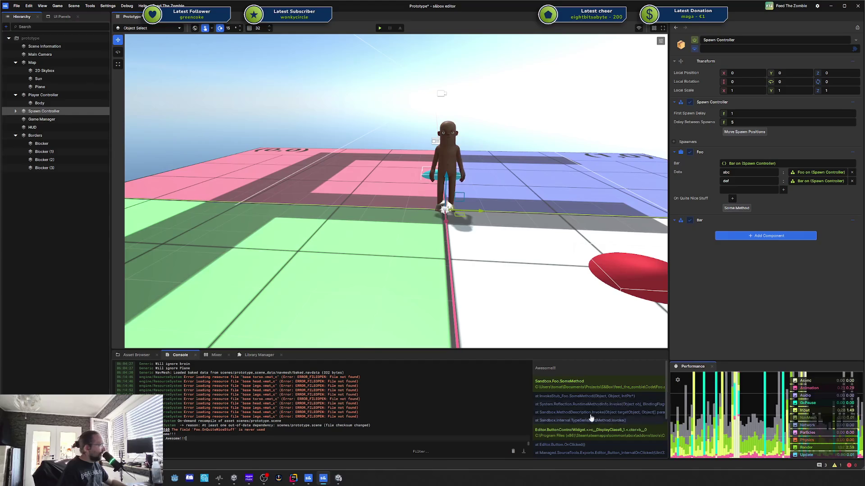
left_click(732, 199)
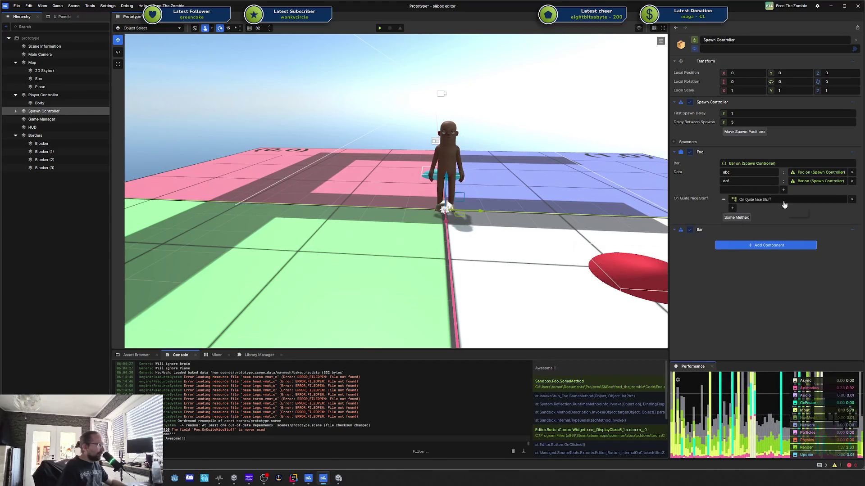
left_click(779, 201)
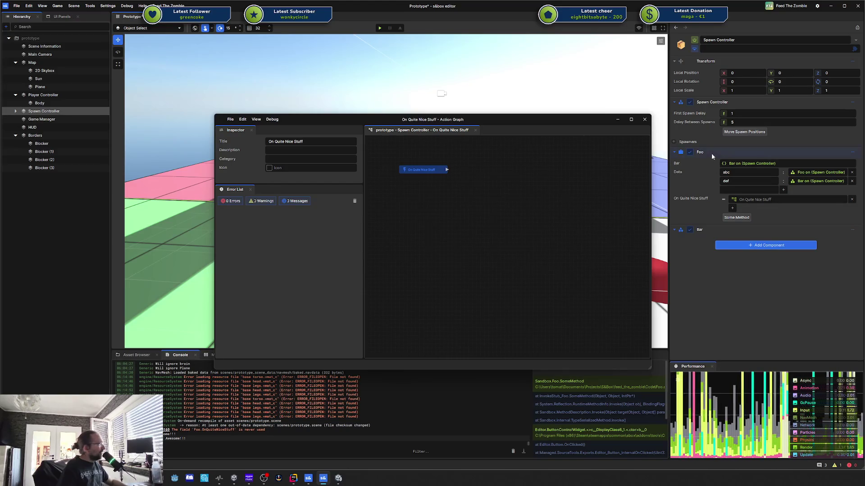
Add Foo to the On Quite Nice Stuff graph and wire the event into Foo's Some Method node
mouse_move(712, 154)
left_mouse_down()
mouse_move(430, 243)
mouse_move(427, 208)
mouse_move(491, 193)
mouse_move(500, 177)
left_mouse_up()
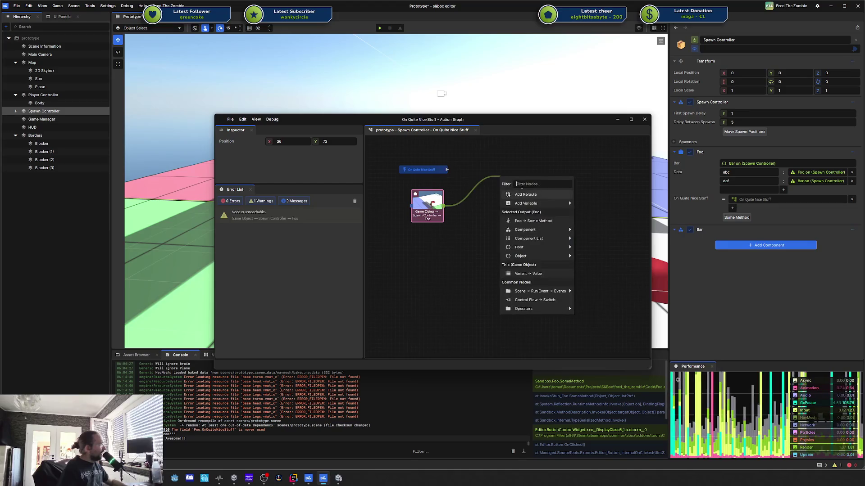
left_click(532, 220)
mouse_move(447, 170)
left_mouse_down()
mouse_move(501, 182)
mouse_move(498, 169)
left_mouse_up()
left_click_drag(411, 192, 438, 193)
left_click(467, 220)
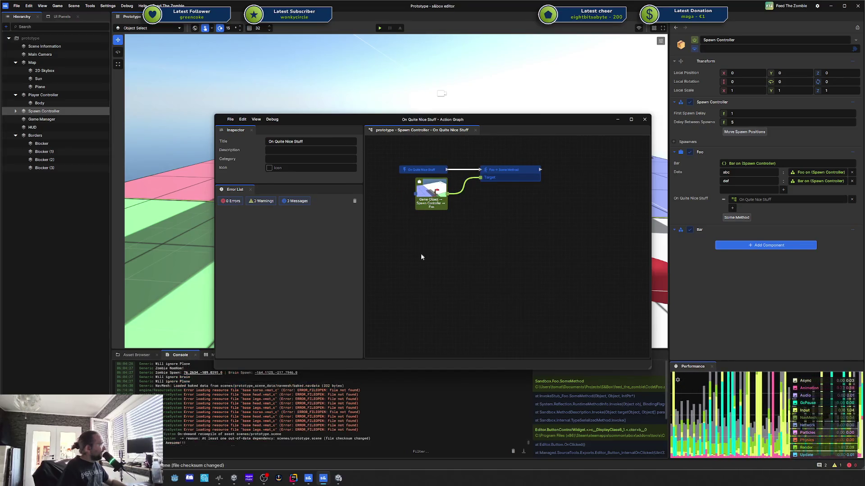
left_click_drag(377, 146, 432, 178)
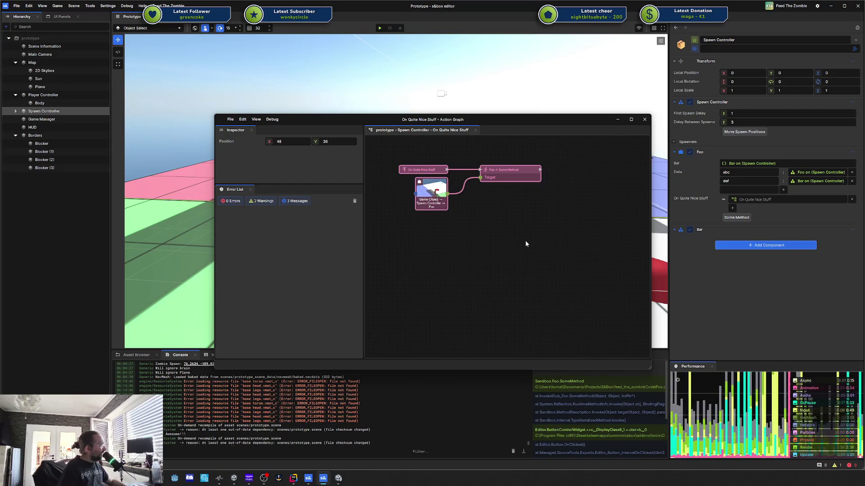
Close the action graph and start playing the Prototype scene with F5
left_click(645, 119)
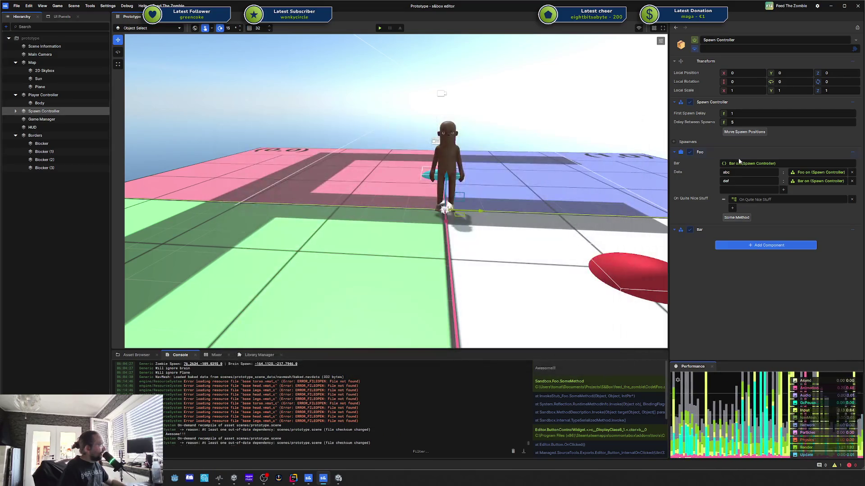
left_click(748, 199)
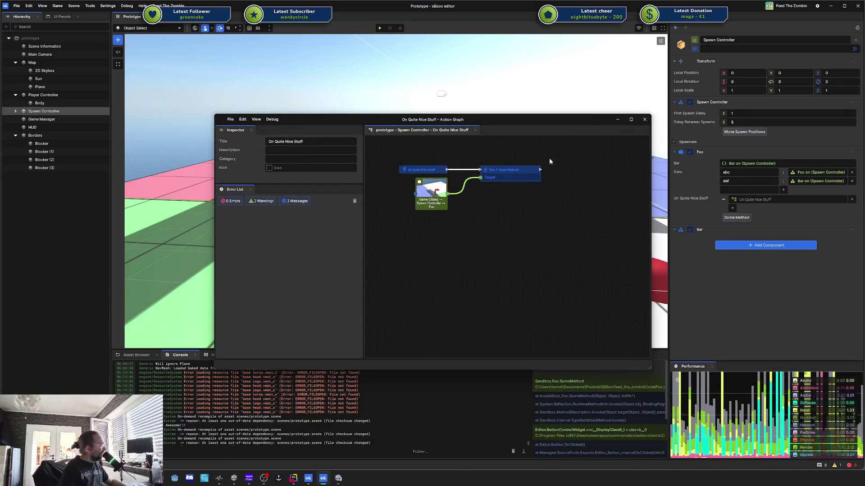
left_click(644, 120)
key("F5")
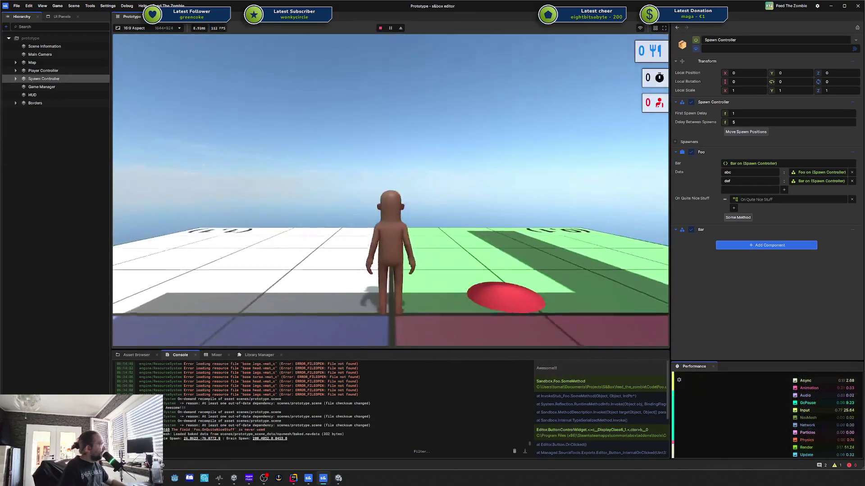
Leave the running game and inspect the nodes in the On Quite Nice Stuff action graph
key("Escape")
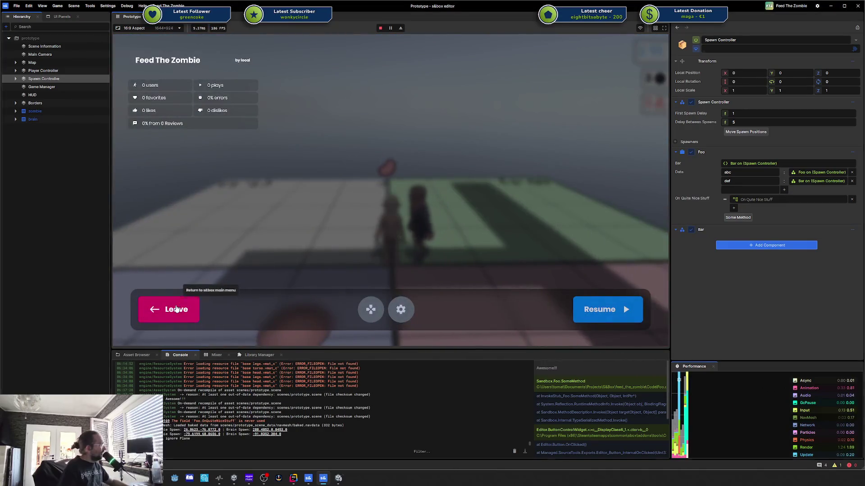
left_click(169, 306)
left_click(749, 200)
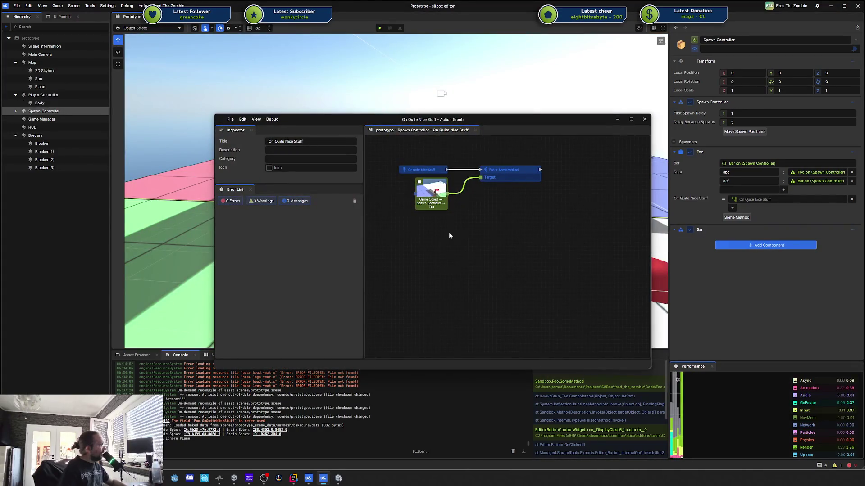
left_click(437, 194)
left_click_drag(437, 194, 440, 198)
left_click(464, 215)
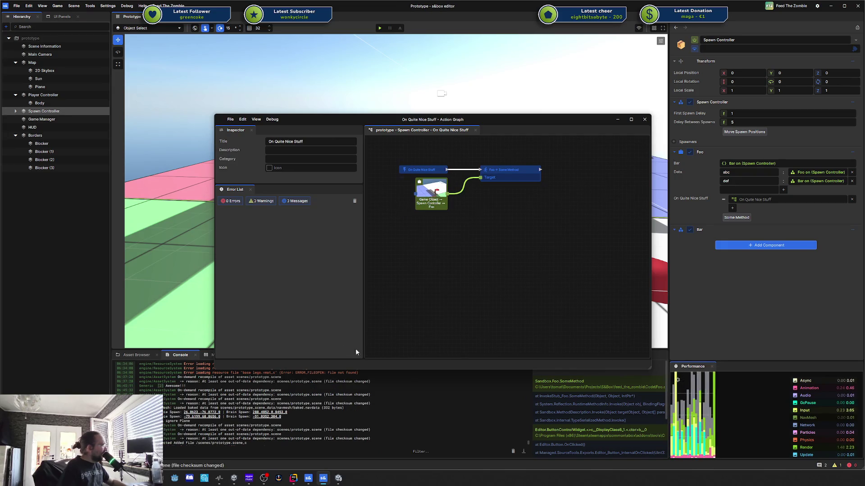
mouse_move(370, 350)
left_mouse_down()
mouse_move(653, 360)
mouse_move(621, 348)
left_mouse_up()
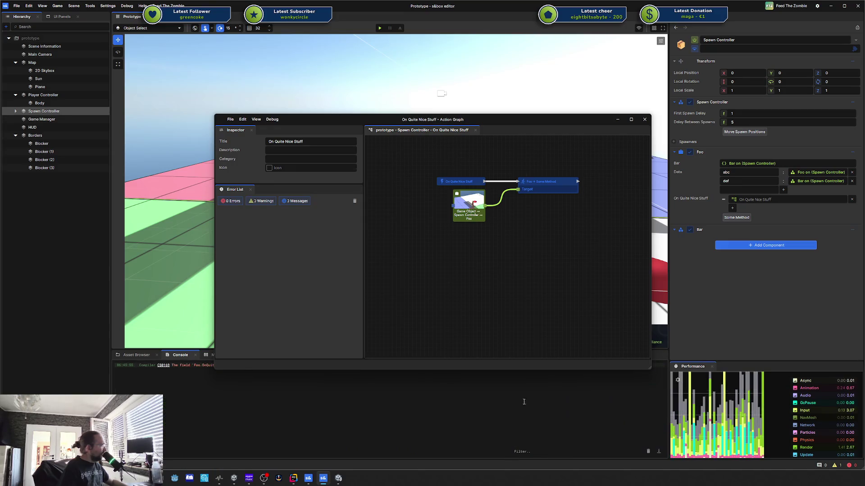
Run Some Method to log another Awesome!!! and review the On Quite Nice Stuff graph again
left_click(772, 201)
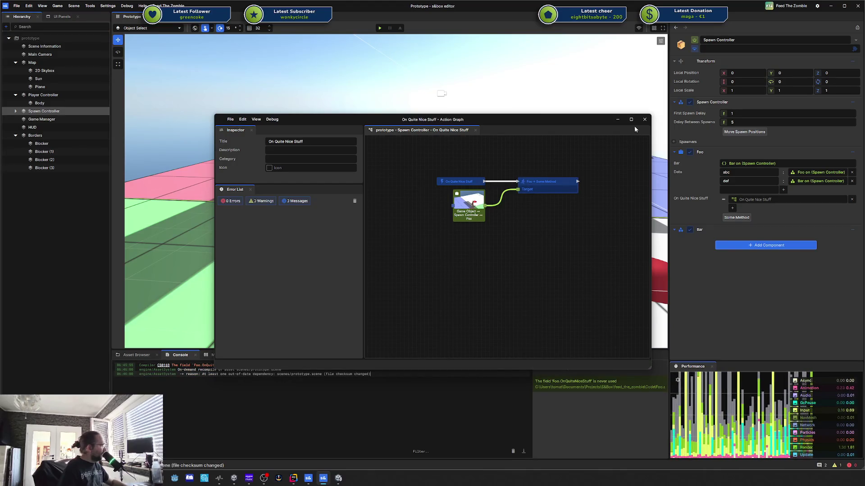
left_click(644, 119)
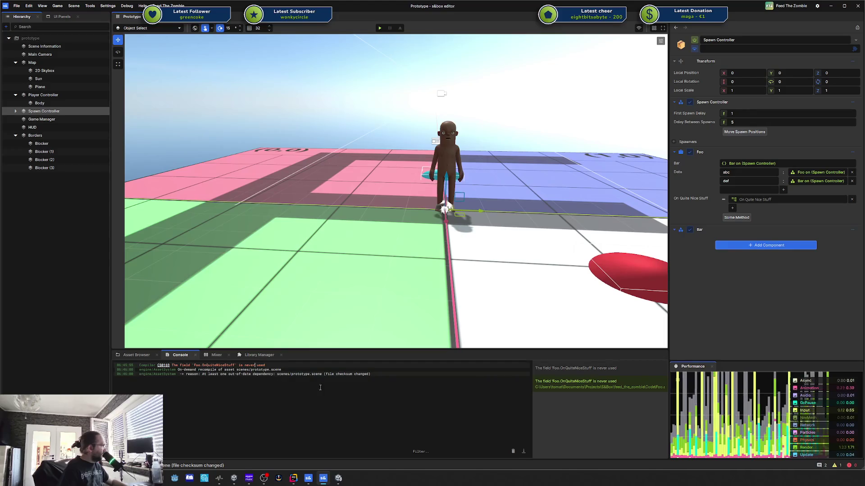
left_click(737, 217)
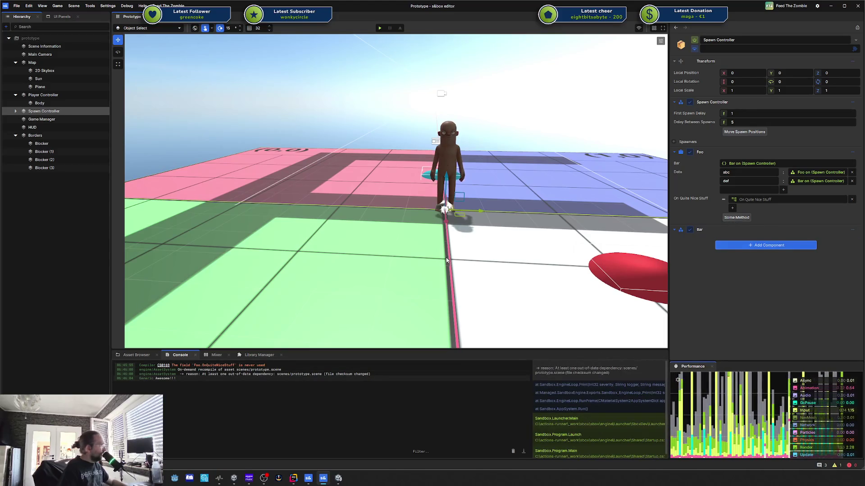
left_click(750, 200)
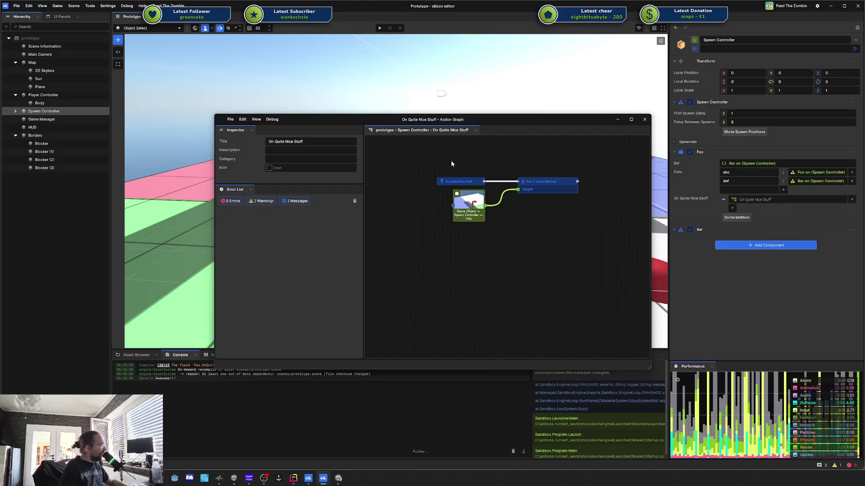
left_click(572, 230)
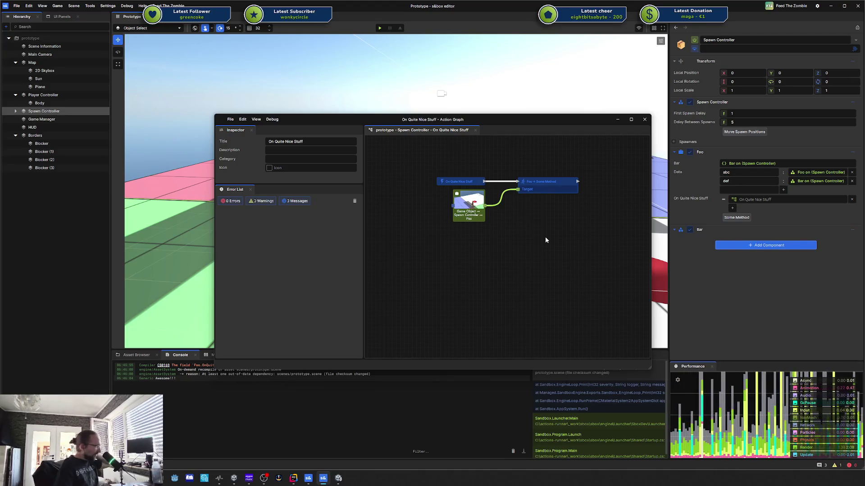
left_click(645, 120)
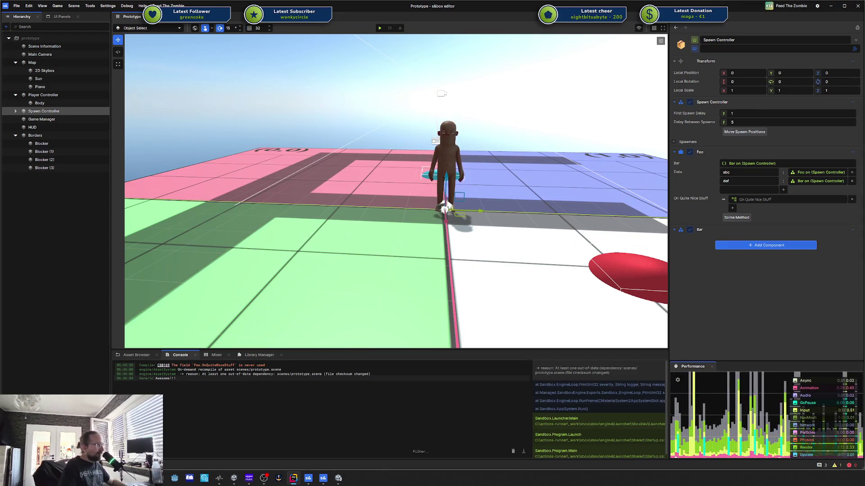
In Rider, rename the Foo class to FooBar so its file becomes FooBar.cs
key("alt+Tab")
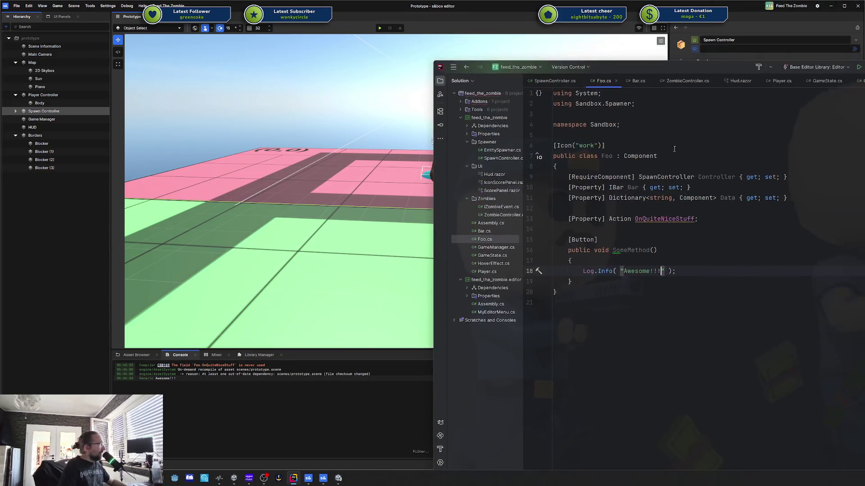
left_click(605, 157)
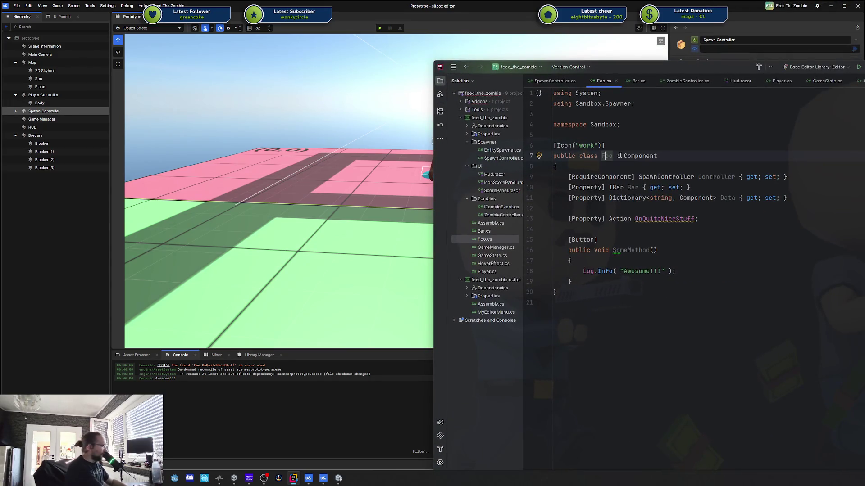
key("shift+F6")
type("Bar")
key("Return")
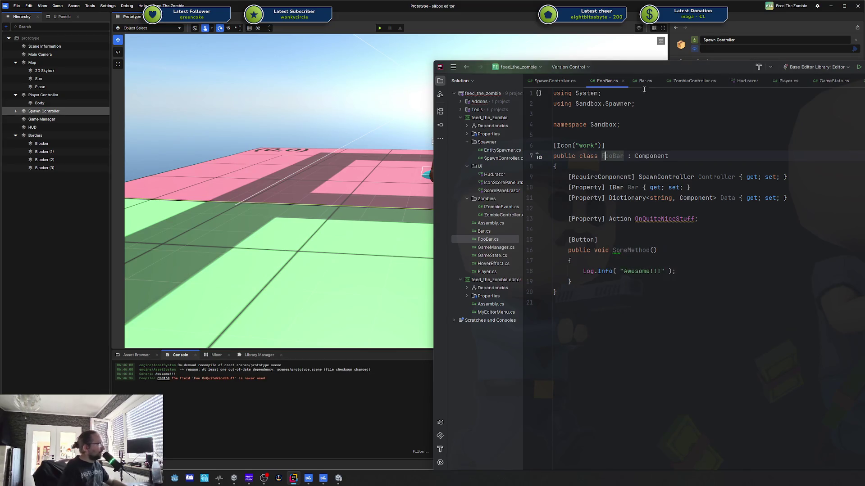
key("alt+Tab")
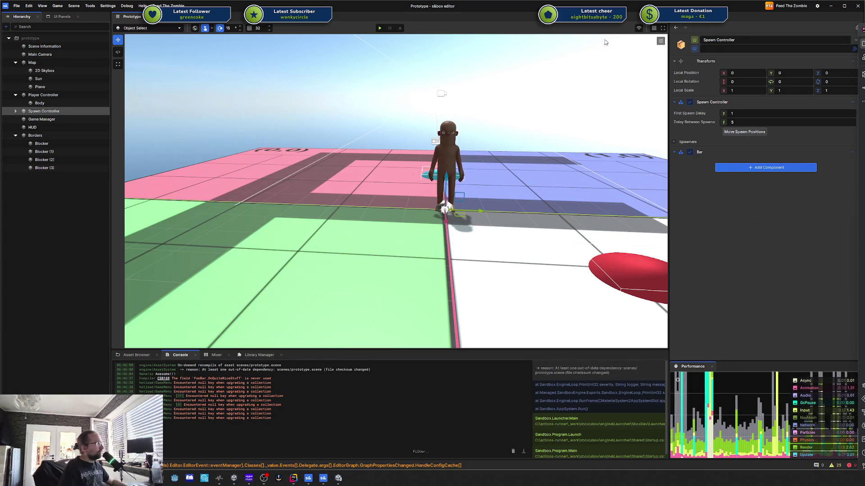
key("alt+Tab")
left_click(607, 224)
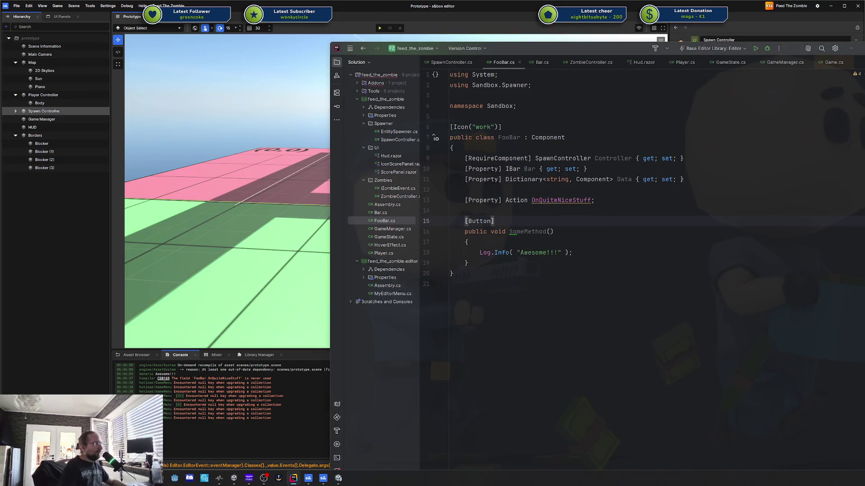
Search for 'Sandbox.Foo' across files in the feed_the_zombie directory
key("ctrl+shift+f")
type("Sa")
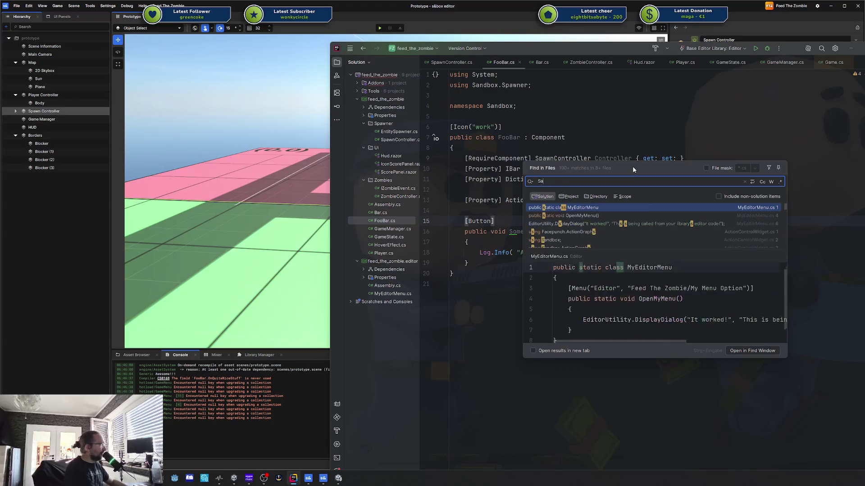
type("ndbox.Foo")
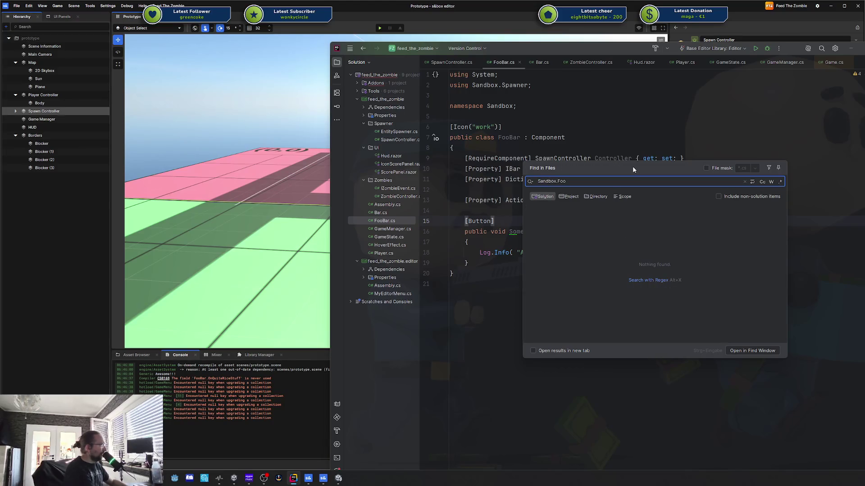
key("BackSpace")
key("BackSpace")
key("BackSpace")
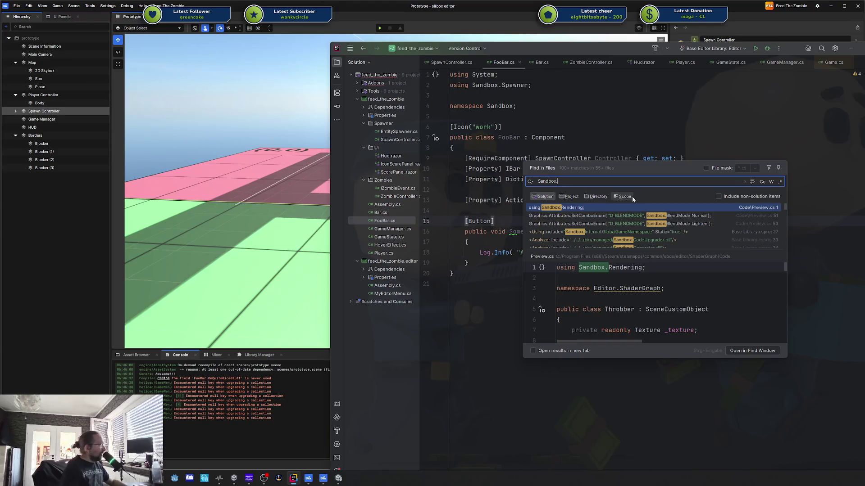
type("Foo")
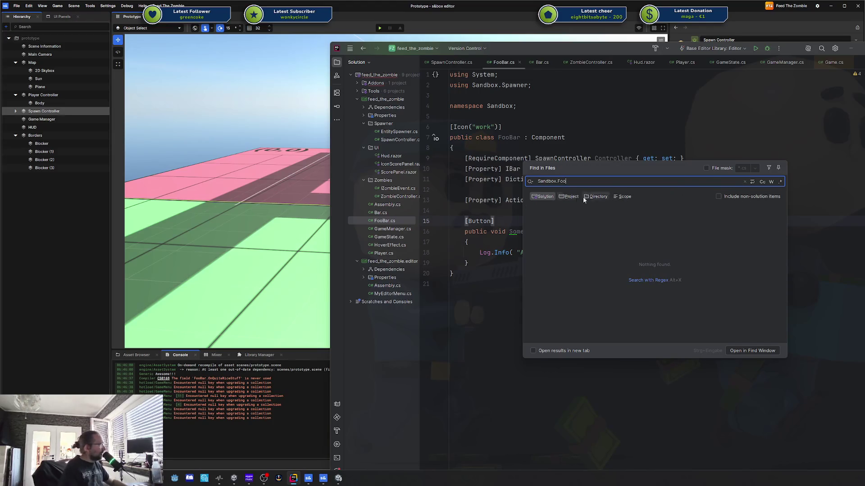
left_click(568, 196)
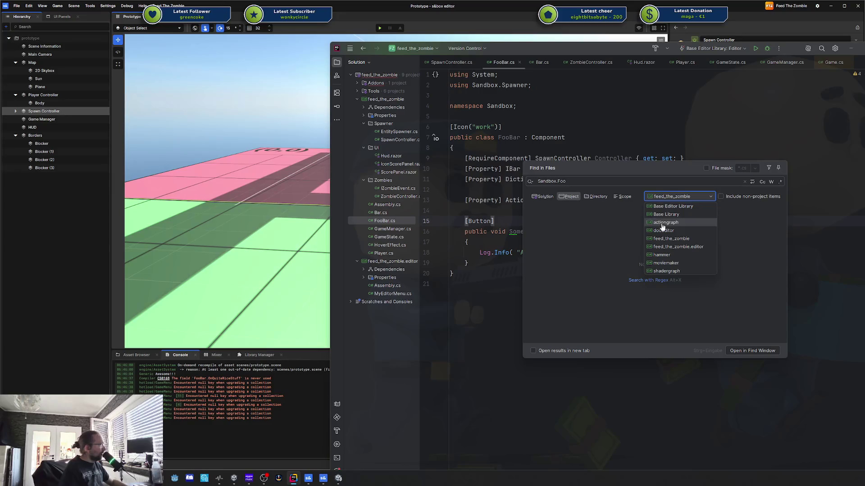
left_click(595, 198)
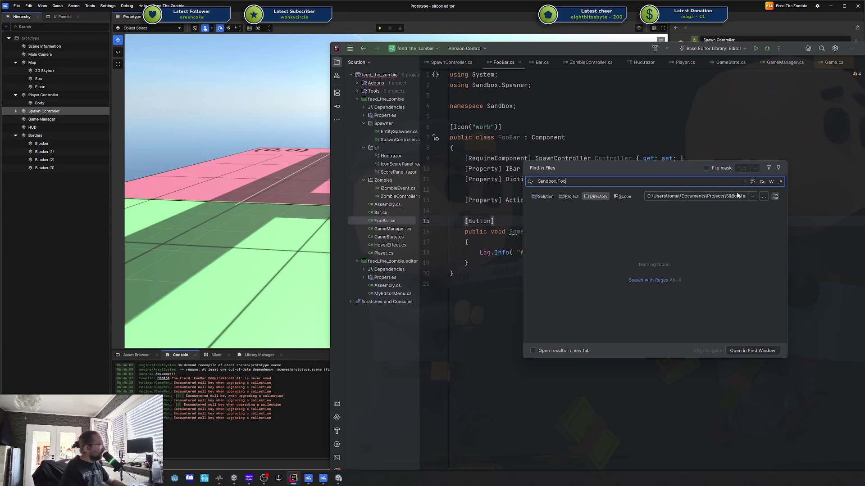
left_click(753, 197)
left_click(741, 216)
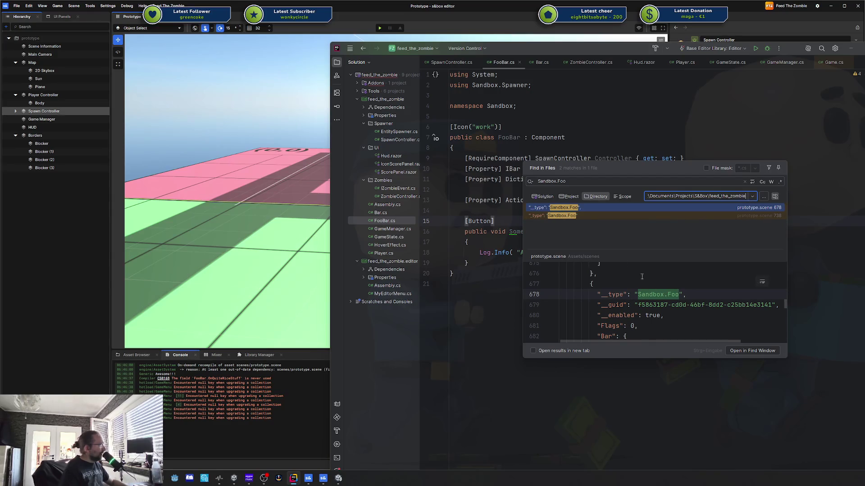
Open the match in prototype.scene and list both Sandbox.Foo occurrences in the Find panel
double_click(568, 217)
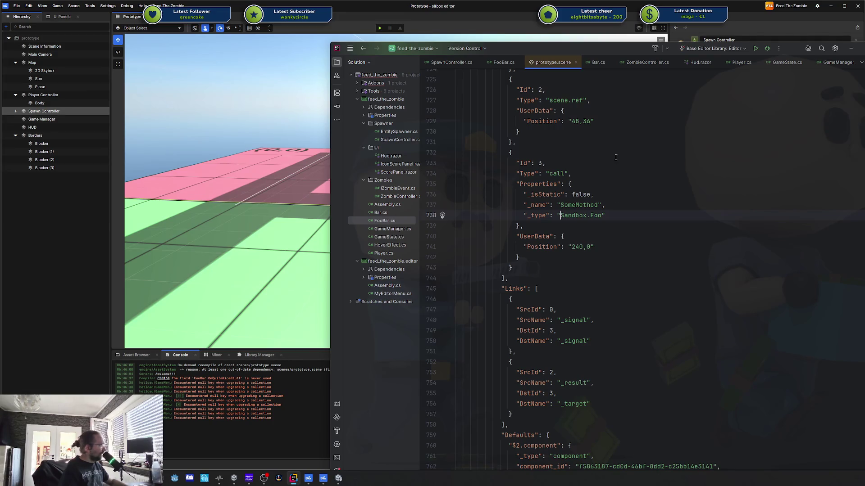
key("ctrl+shift+f")
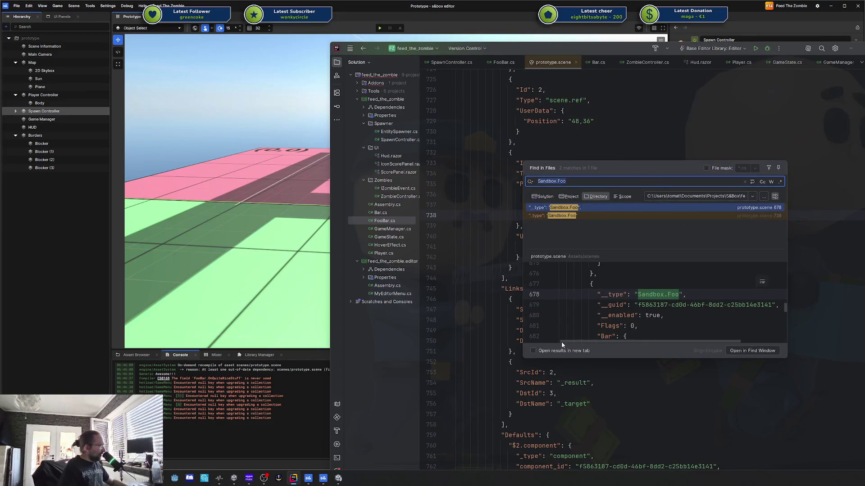
left_click(762, 352)
left_click_drag(573, 44, 576, 117)
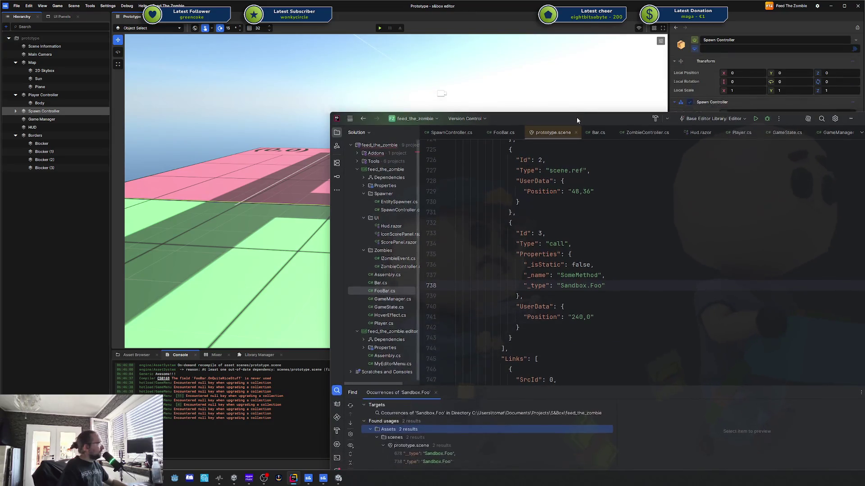
Change the _type references on lines 678 and 738 of prototype.scene to Sandbox.FooBar
left_click(395, 386)
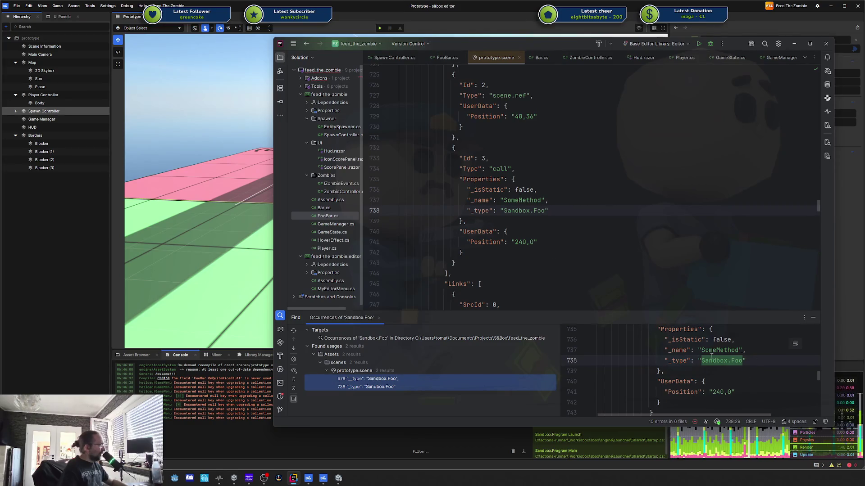
left_click(425, 379)
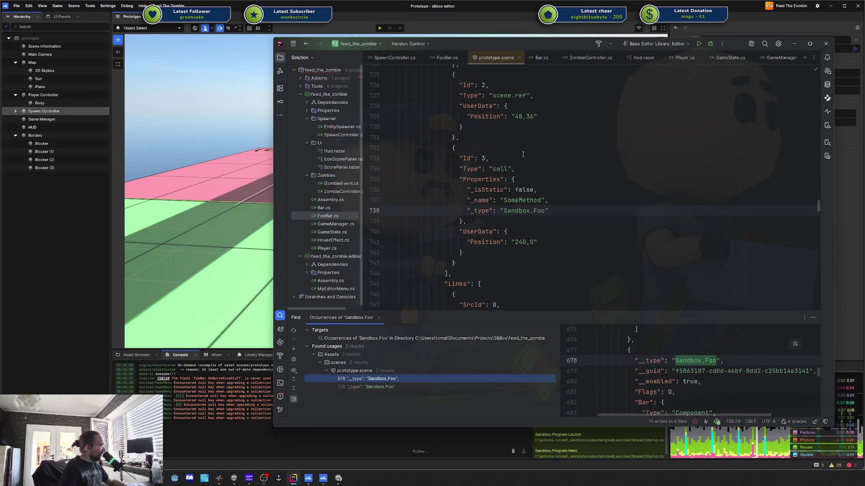
left_click(715, 361)
type("Bar")
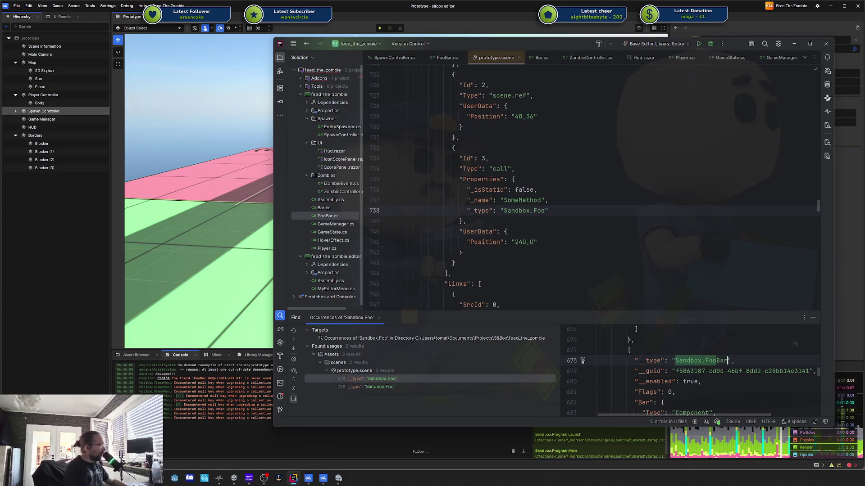
left_click(522, 386)
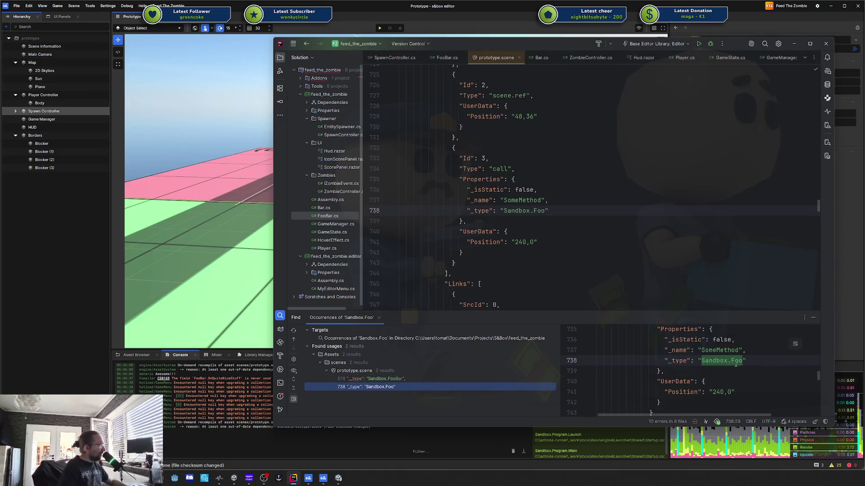
type("Bar")
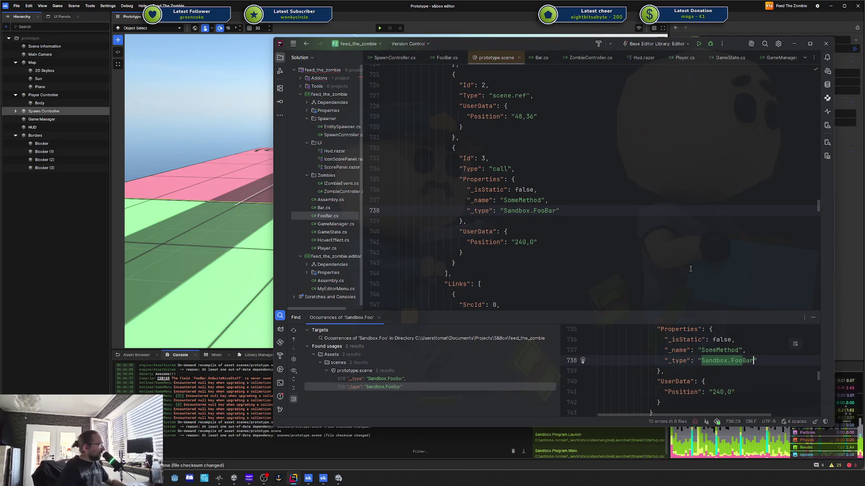
left_click(506, 232)
Rerun the Sandbox.Foo search to confirm the line 678 entry now reads Sandbox.FooBar
key("alt+Tab")
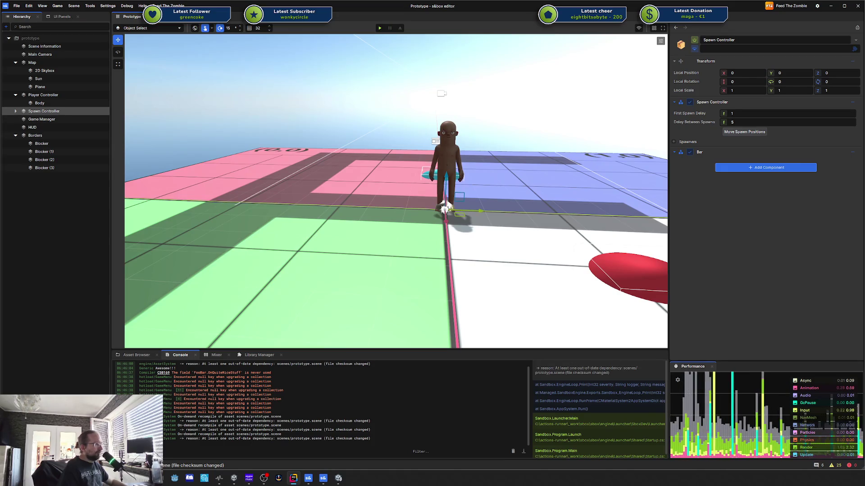
key("alt+Tab")
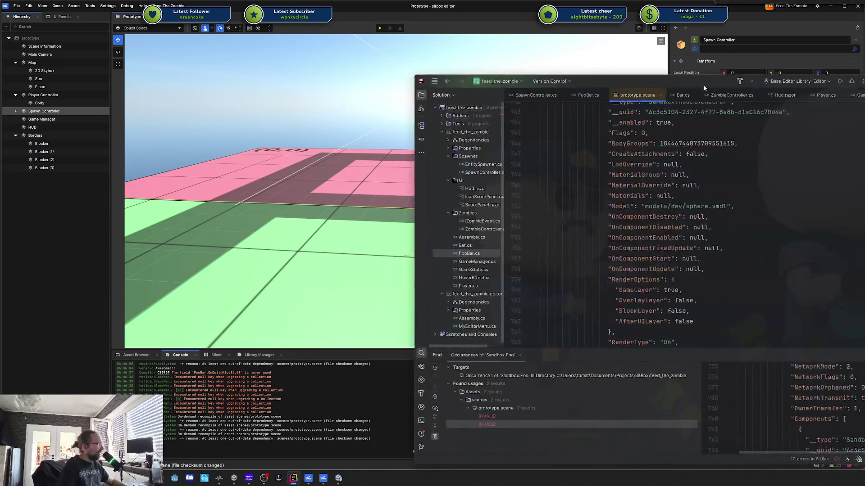
left_click(706, 277)
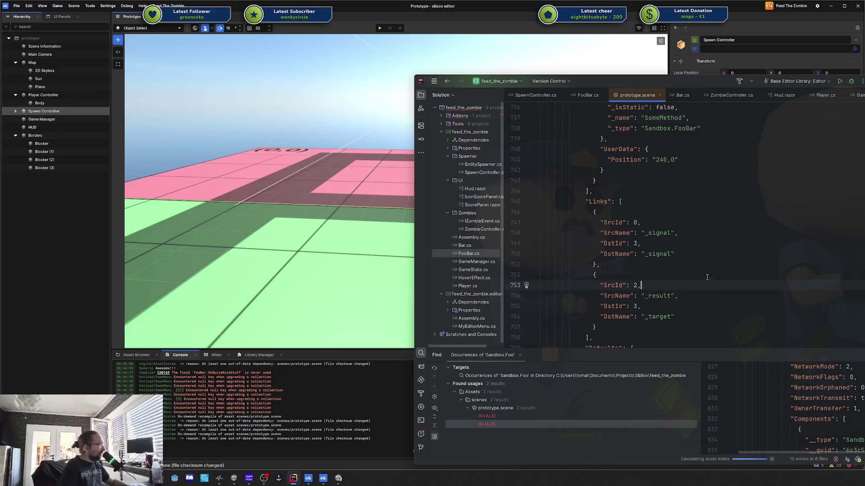
left_click(435, 370)
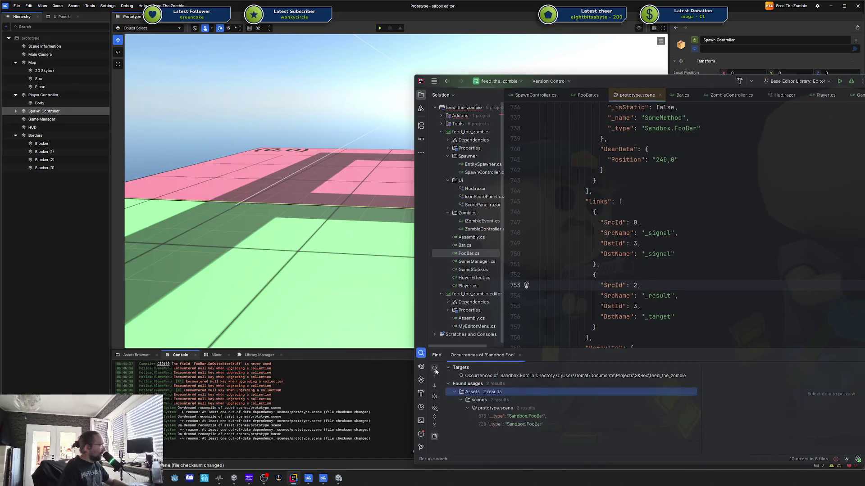
left_click(543, 417)
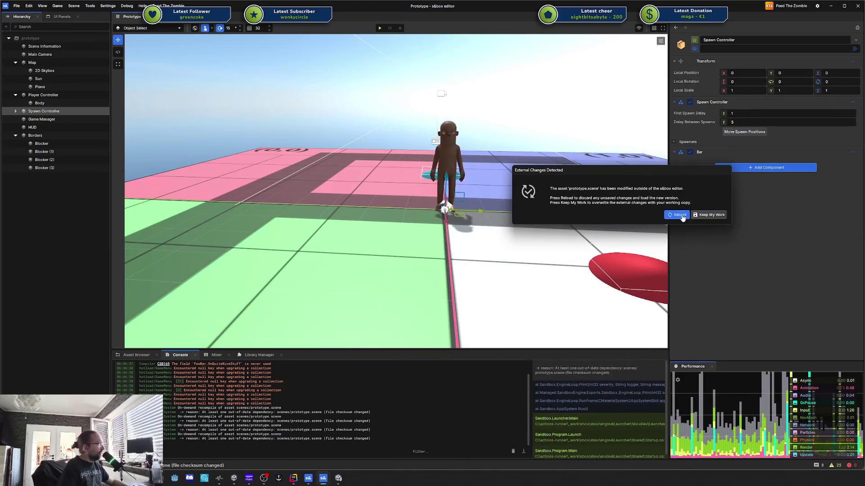
Reload the changed scene and check the FooBar Some Method node in the On Quite Nice Stuff graph
left_click(680, 216)
left_click(36, 104)
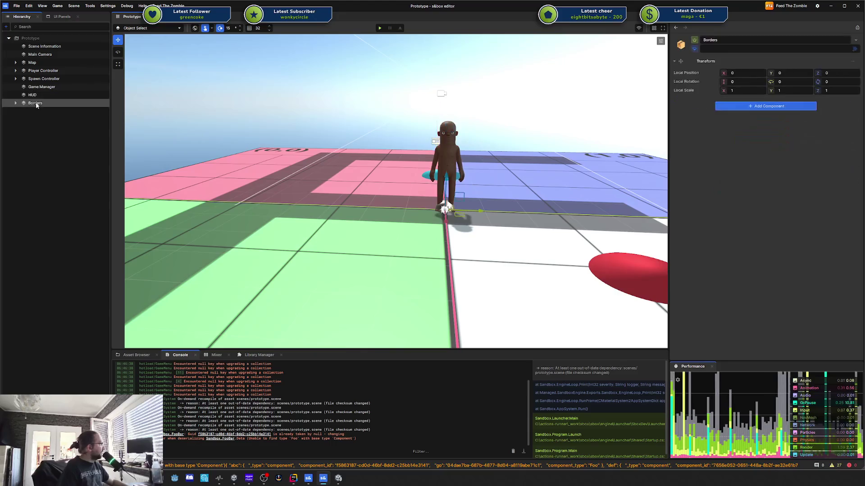
left_click(17, 103)
left_click(61, 79)
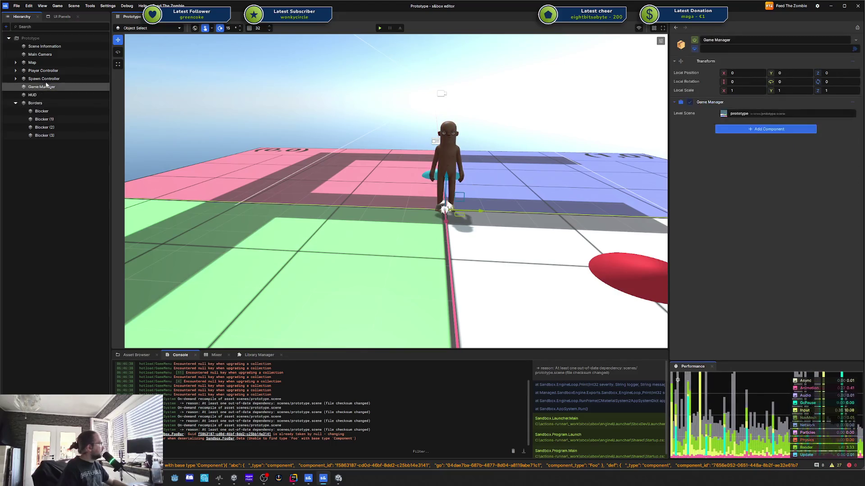
left_click(741, 184)
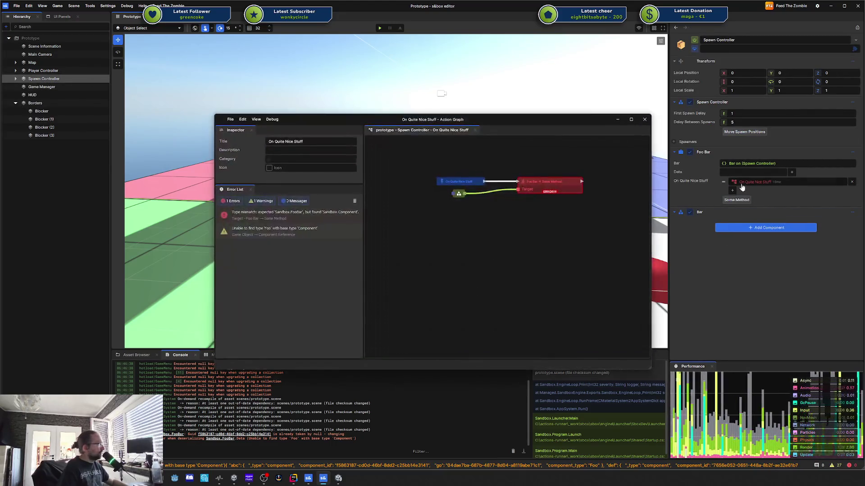
left_click(527, 186)
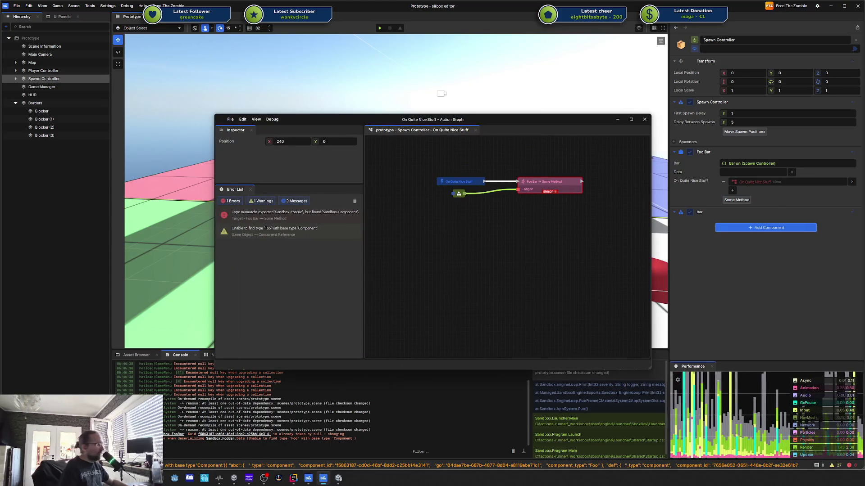
Change component_type "Foo" on line 764 to "FooBar", save, and close the Action Graph
key("alt+Tab")
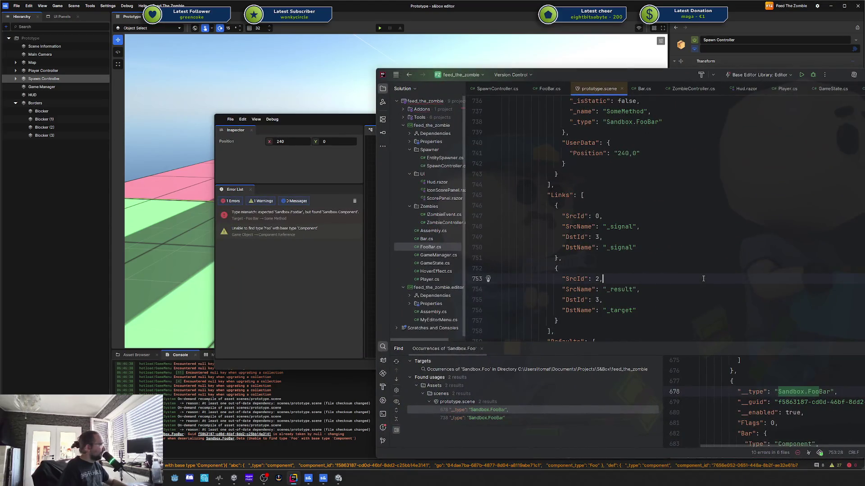
type("Foo")
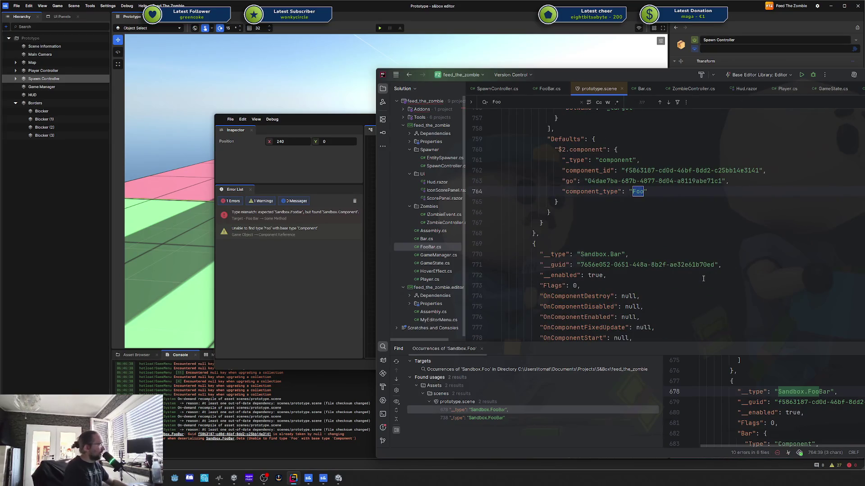
double_click(640, 193)
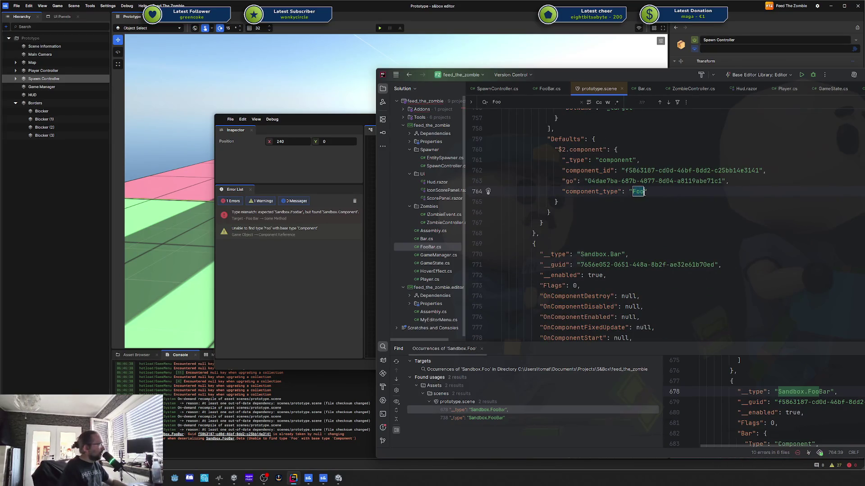
type("FooBar")
key("ctrl+s")
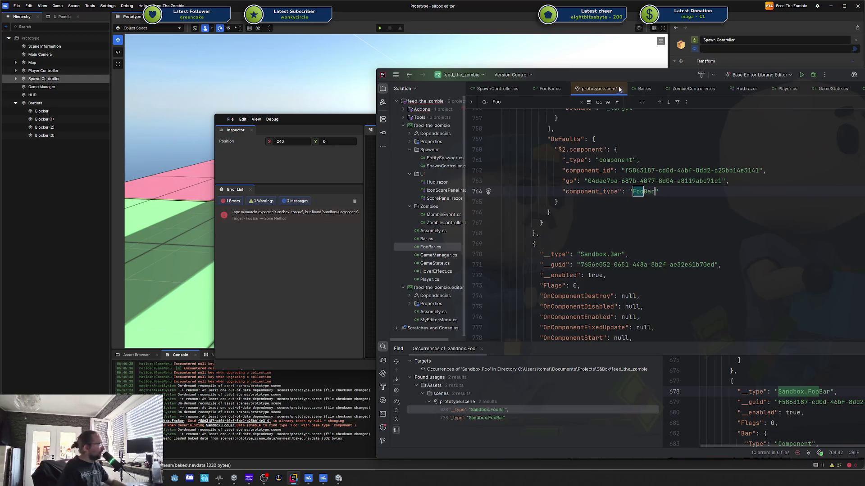
key("alt+Tab")
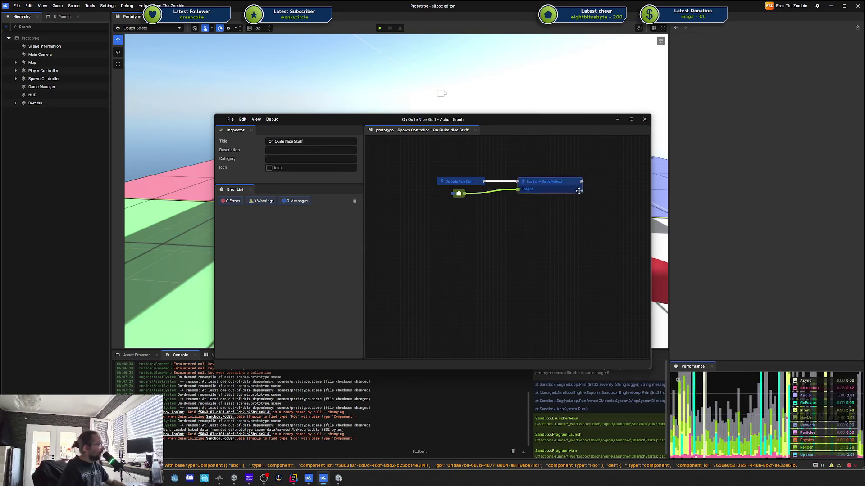
left_click(644, 120)
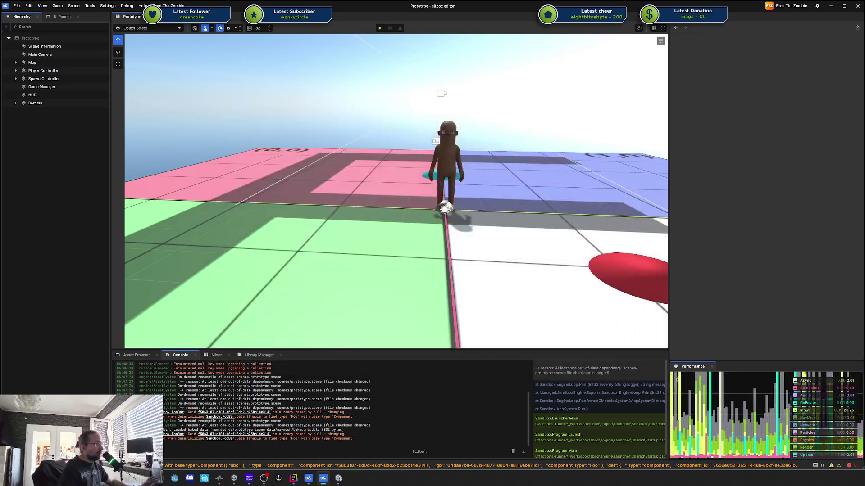
Move the Rider window aside and clear the s&box console log
key("alt+Tab")
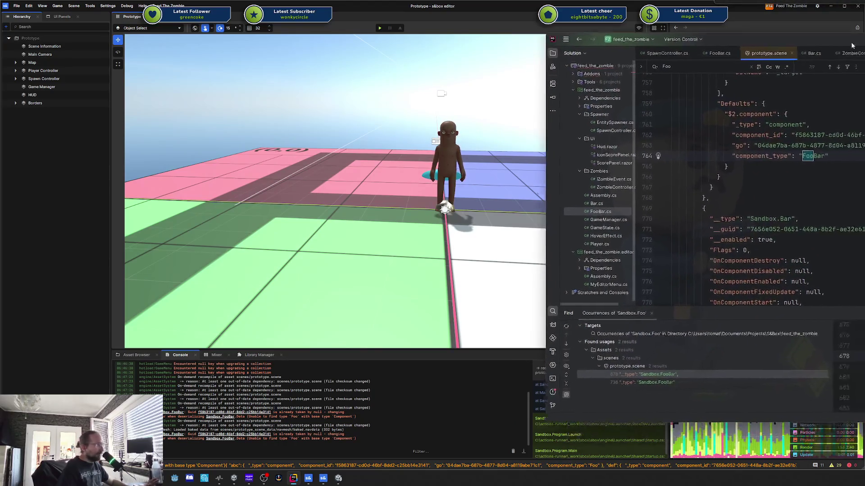
left_click_drag(862, 57, 804, 57)
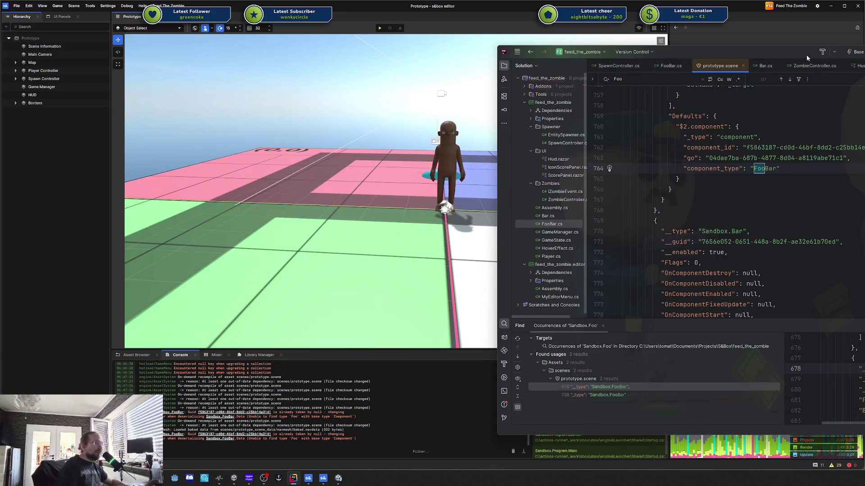
key("alt+Tab")
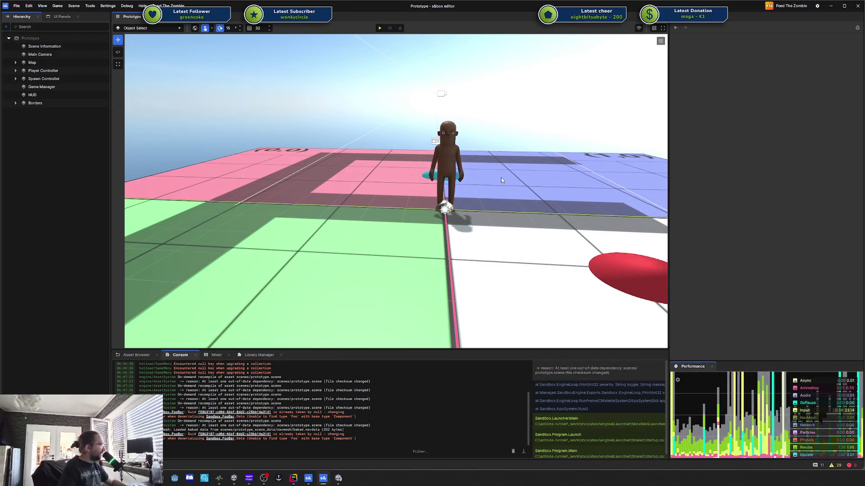
scroll(494, 128, "up", 5)
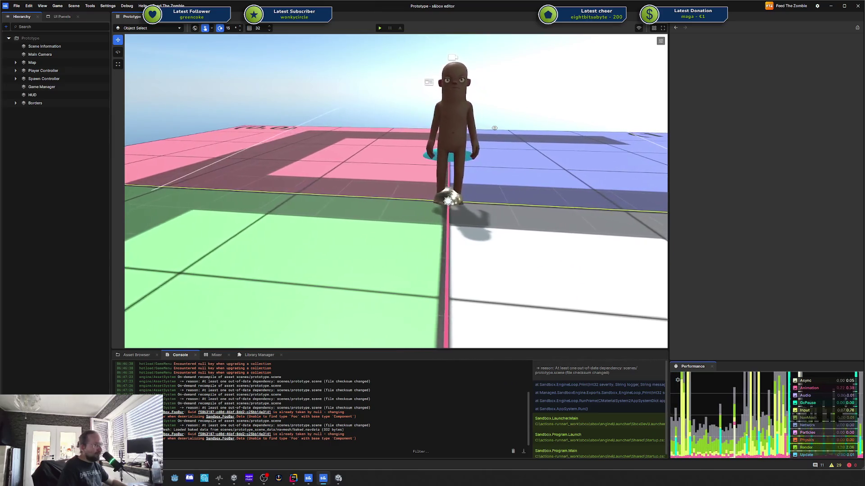
left_click(514, 451)
scroll(522, 234, "up", 5)
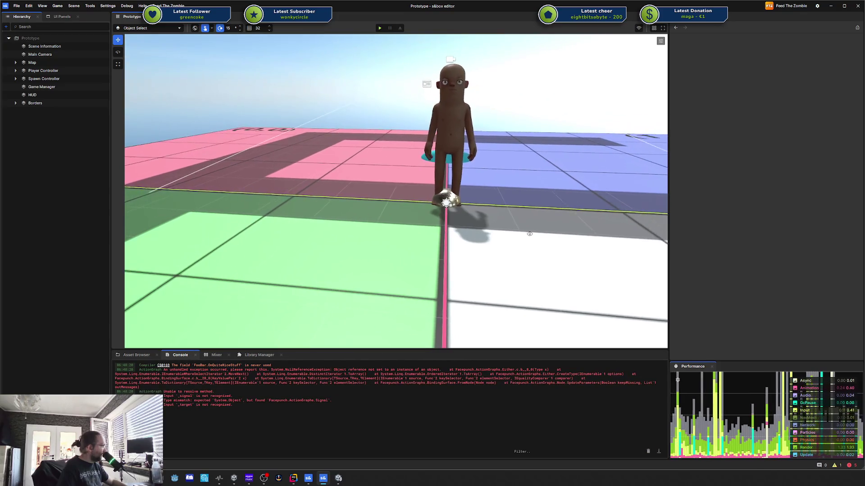
scroll(531, 218, "down", 5)
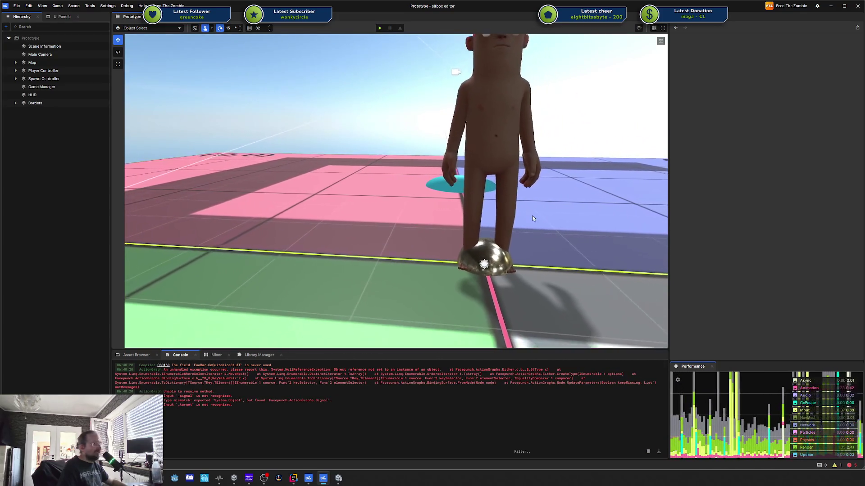